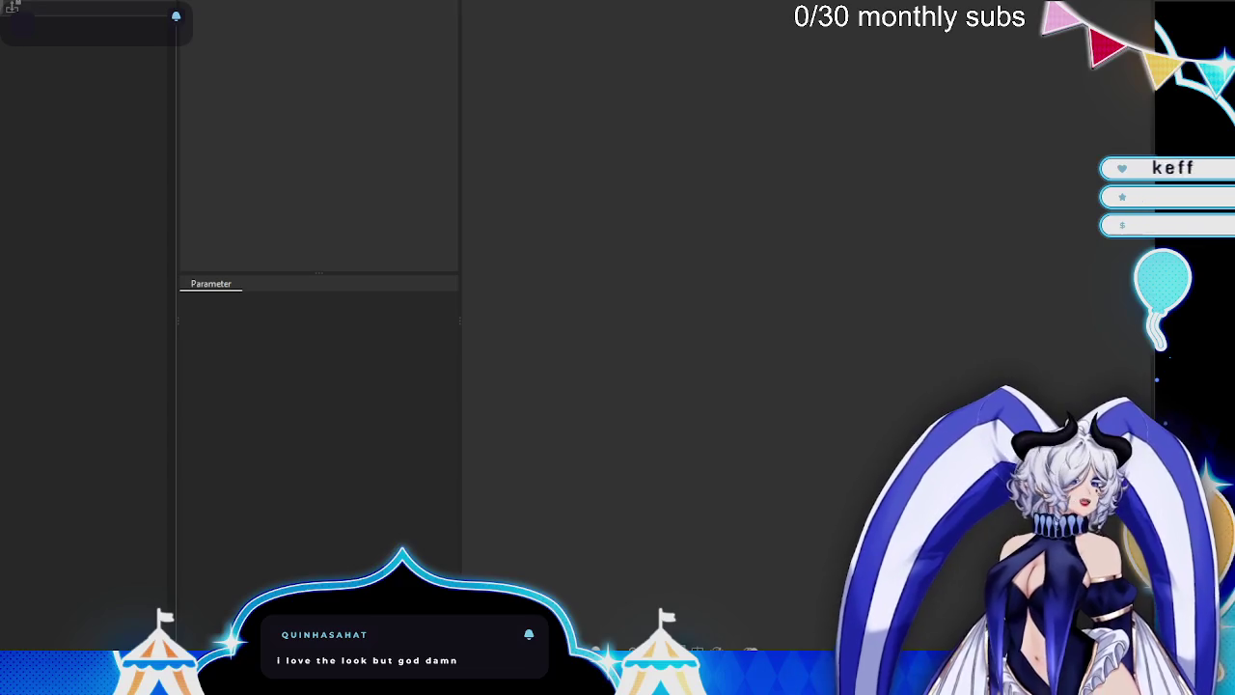
- Cancel the Open dialog, then load an existing model from File's recent files
click(11, 7)
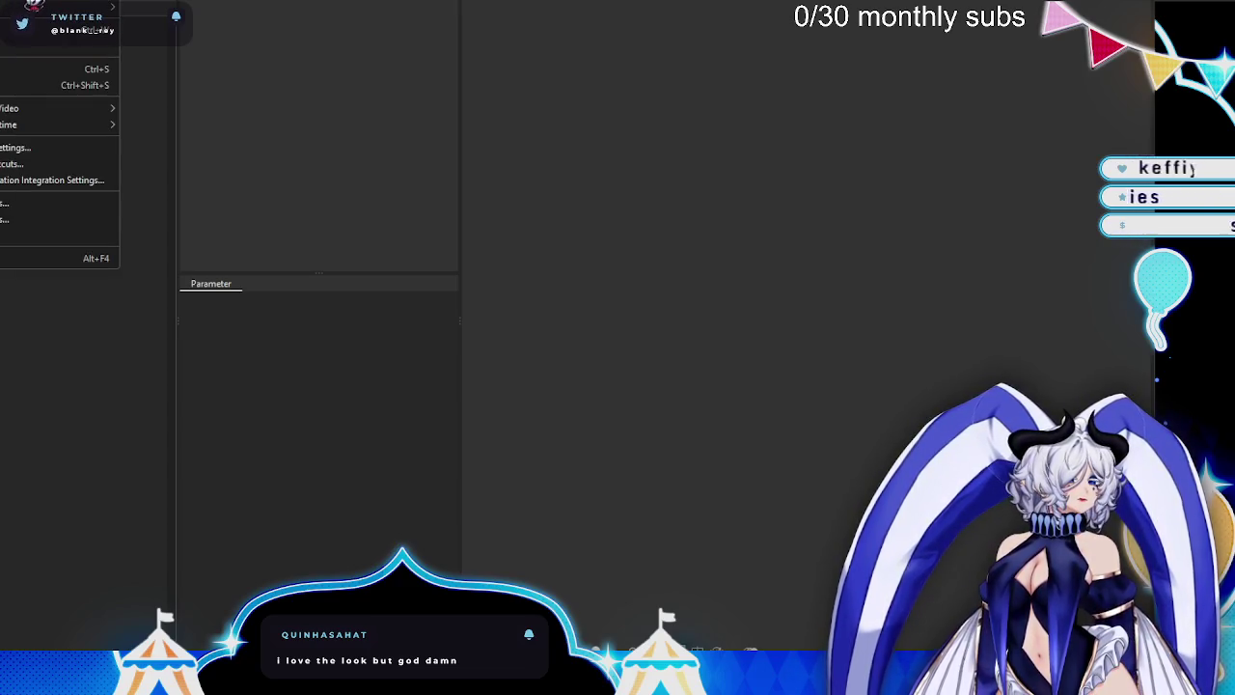
click(29, 36)
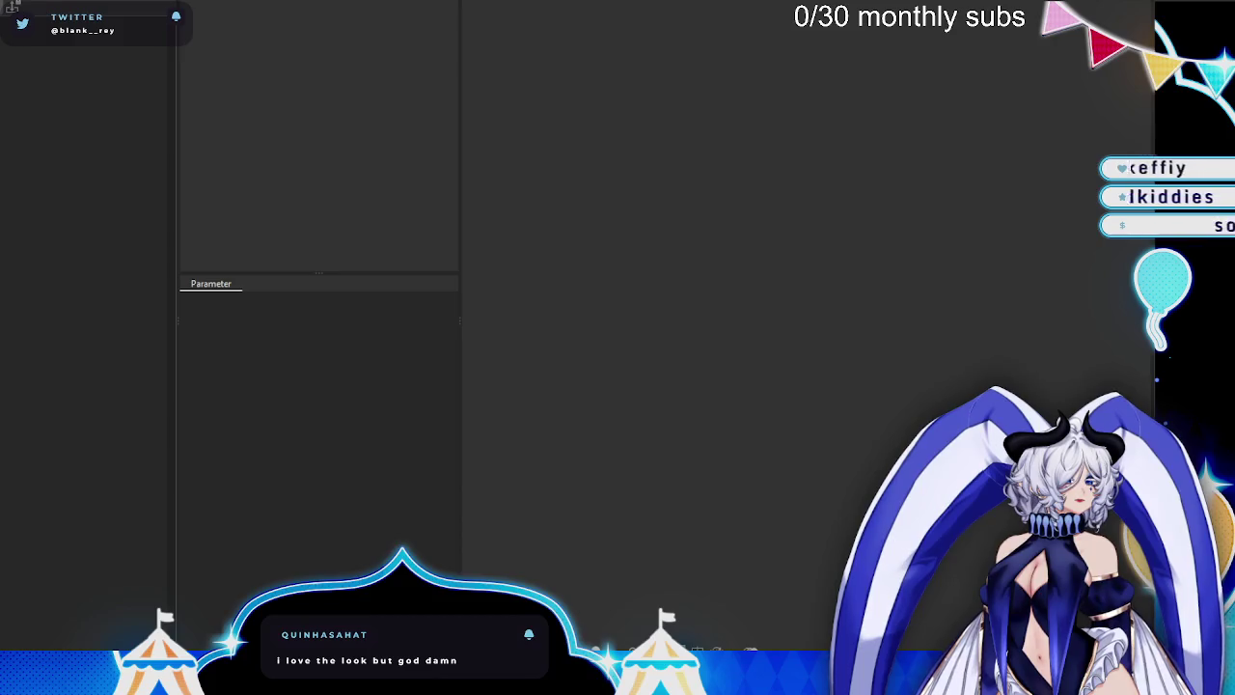
click(863, 79)
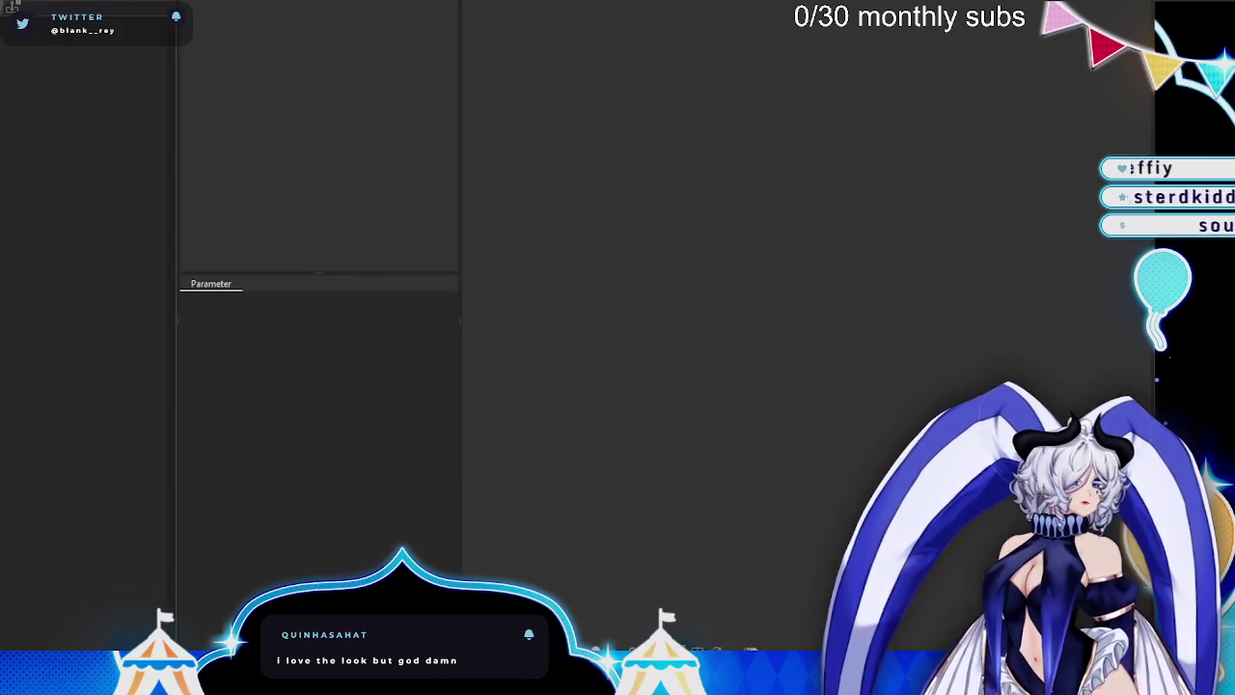
click(12, 6)
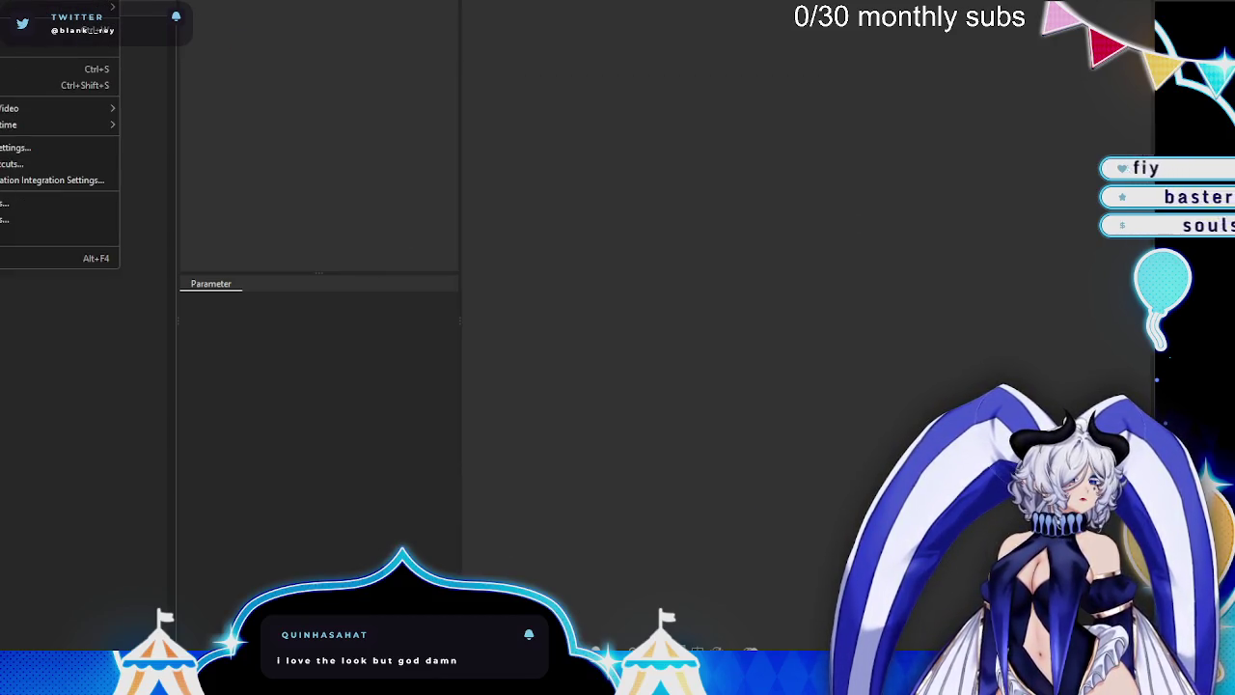
click(29, 24)
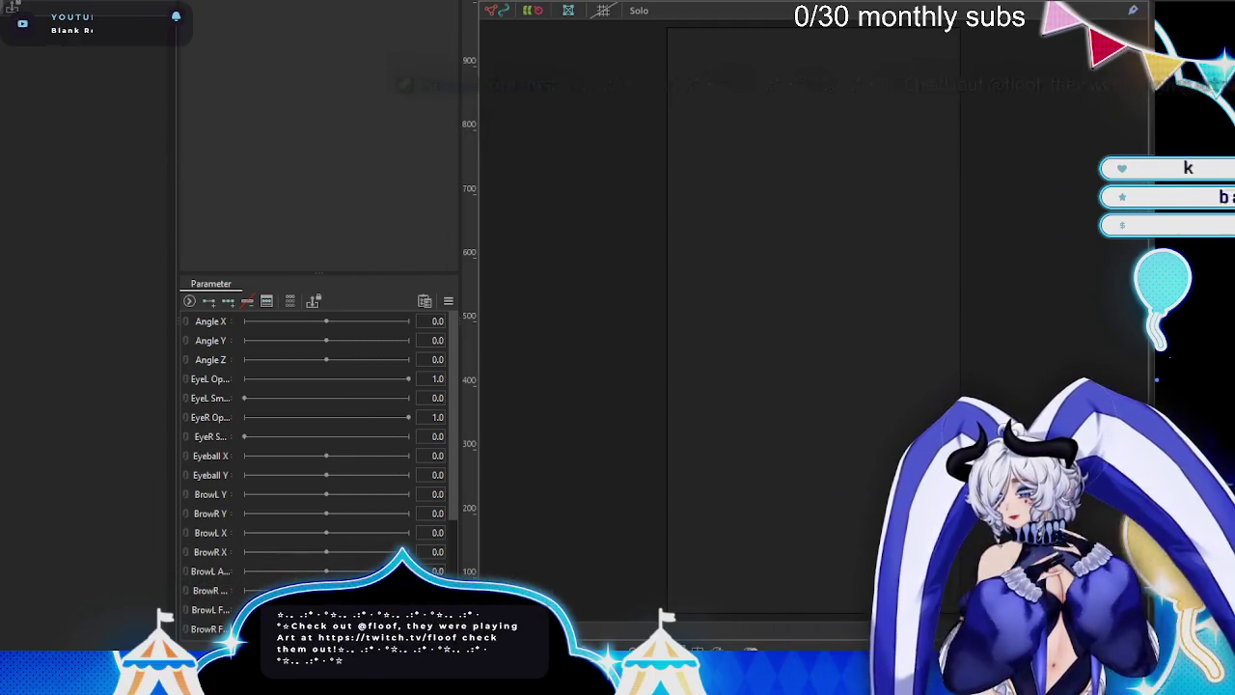
- Fetch the character PSD from Downloads and drag it onto the Cubism canvas
key(super+e)
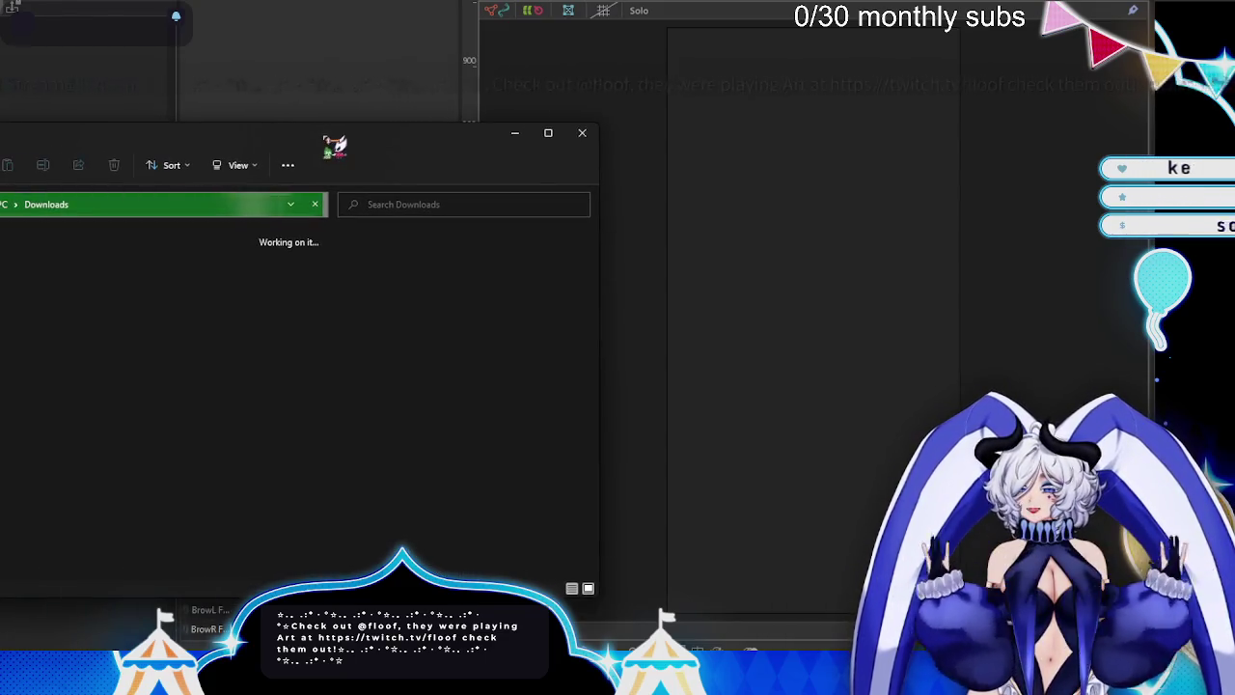
key(alt+F4)
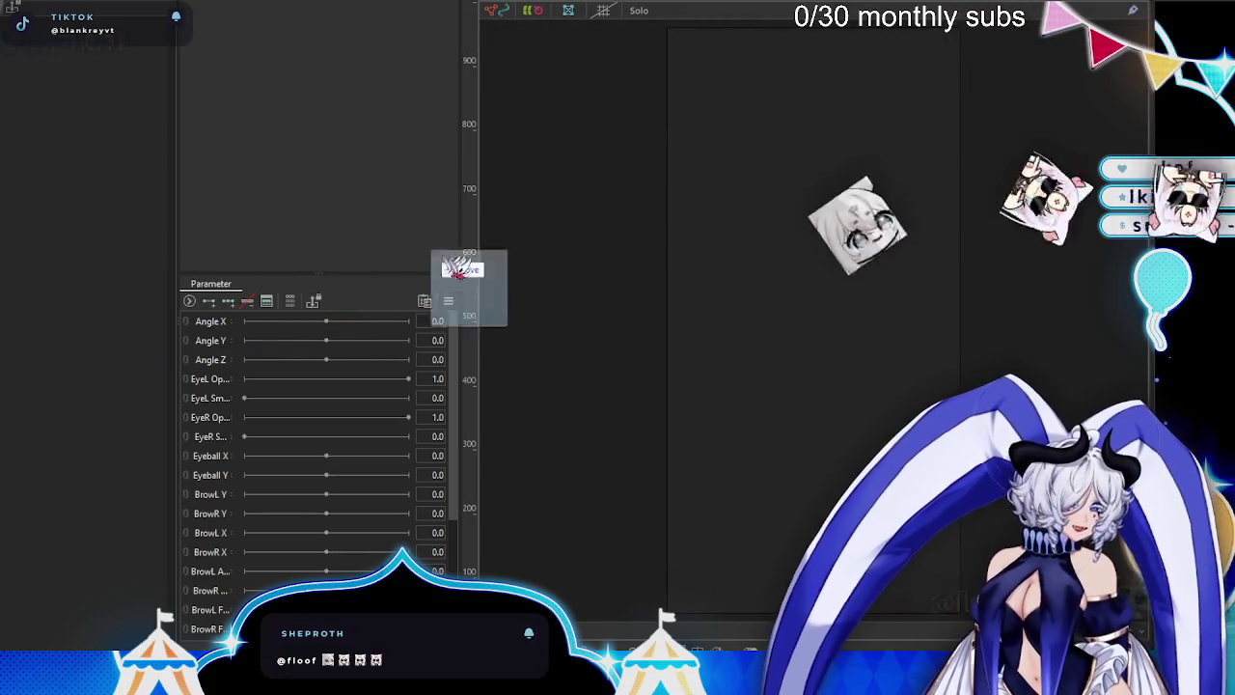
drag(469, 289, 752, 277)
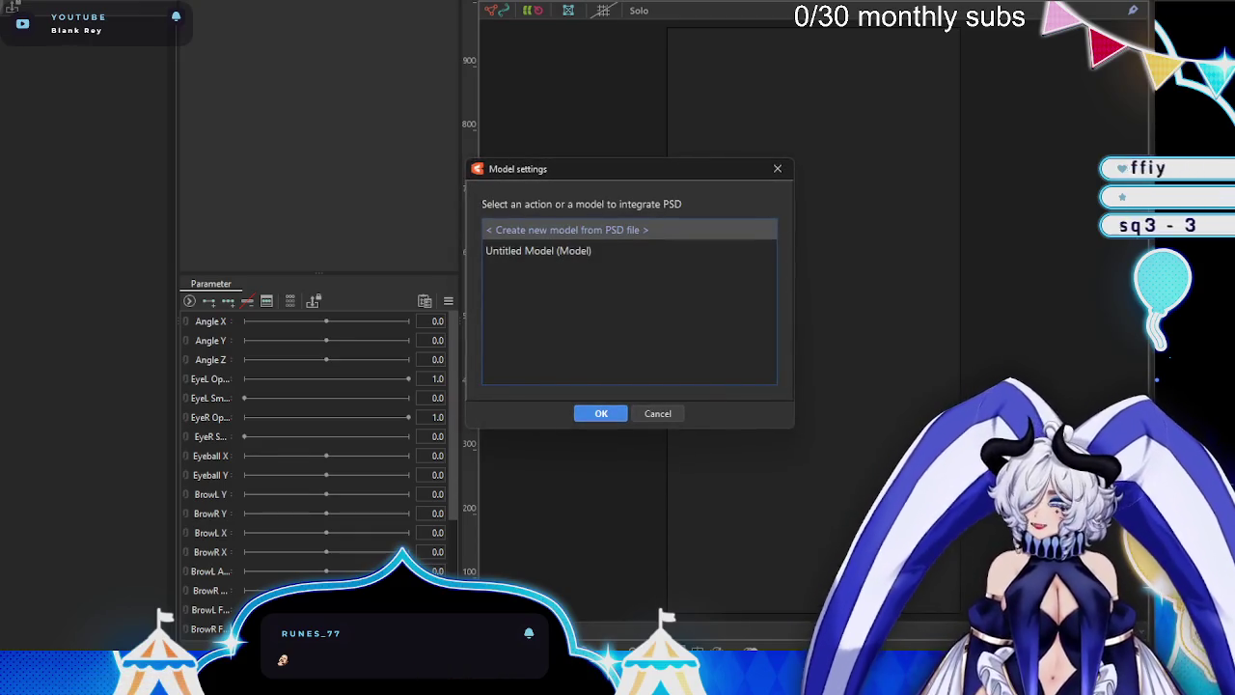
- Build a new model from the dropped PSD at Full Scale resolution
click(603, 417)
click(575, 247)
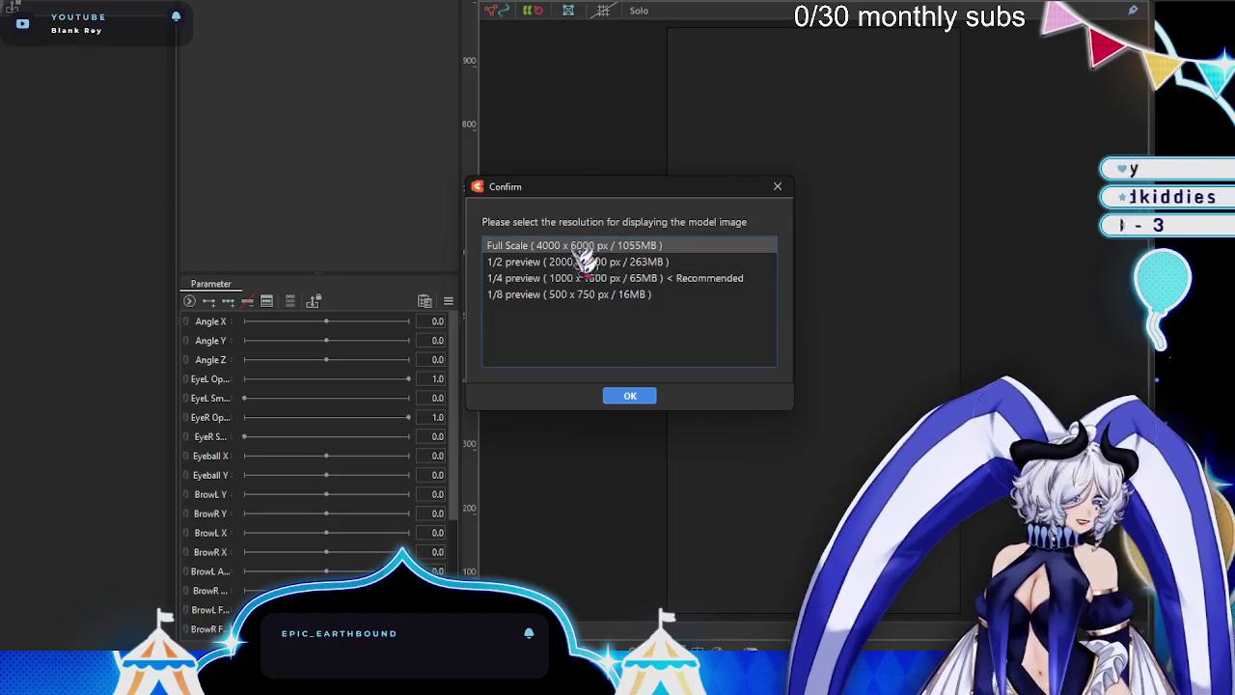
click(630, 396)
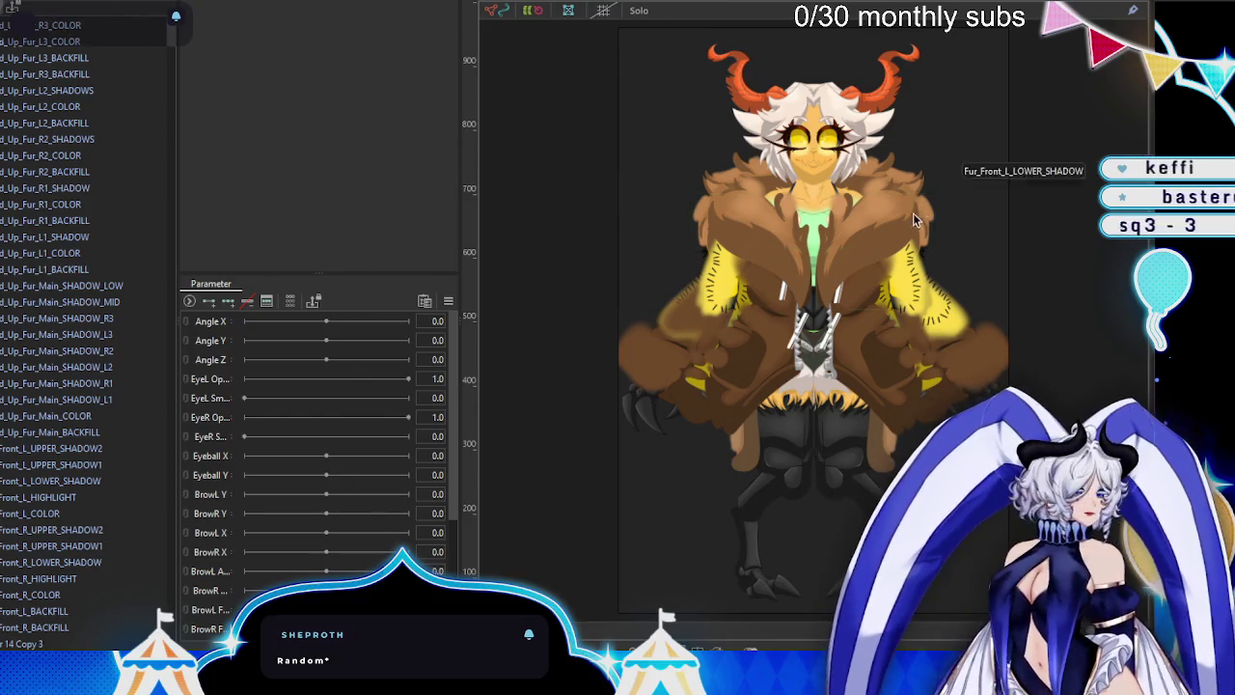
scroll(913, 212, down, 5)
scroll(809, 206, up, 3)
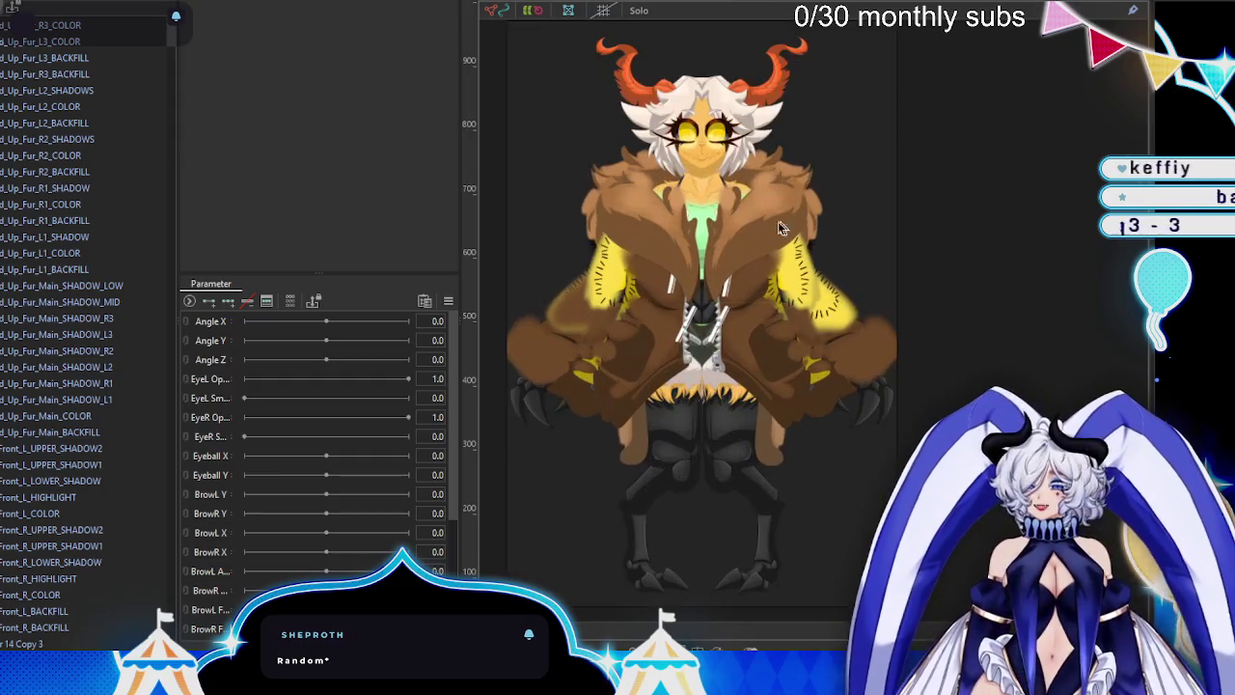
scroll(672, 244, up, 1)
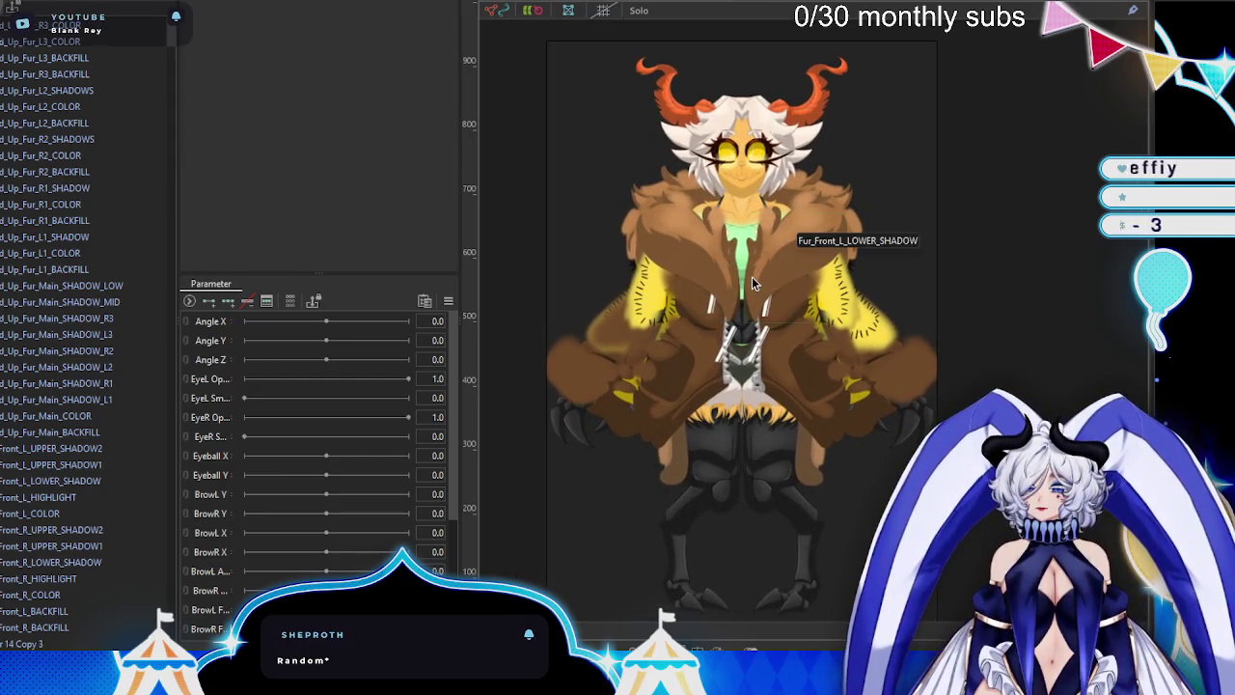
scroll(752, 276, up, 3)
scroll(743, 261, up, 2)
scroll(735, 244, down, 2)
scroll(698, 395, down, 1)
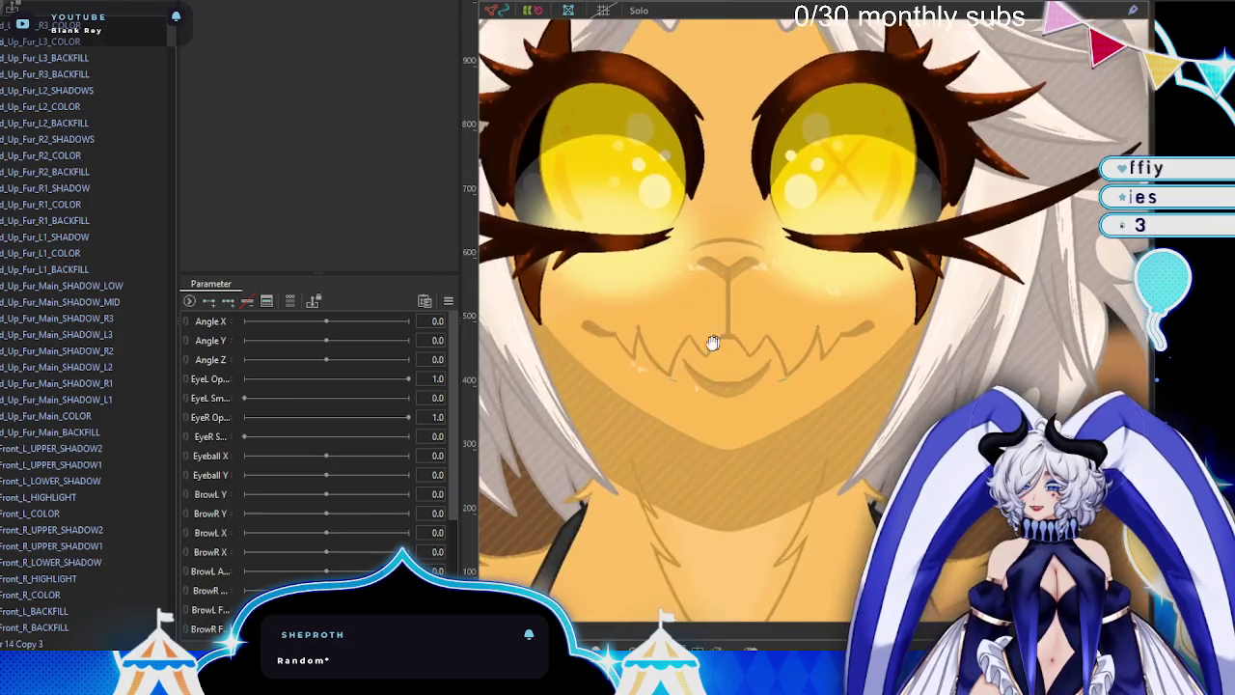
scroll(715, 341, down, 1)
scroll(695, 348, down, 3)
drag(682, 128, 595, 36)
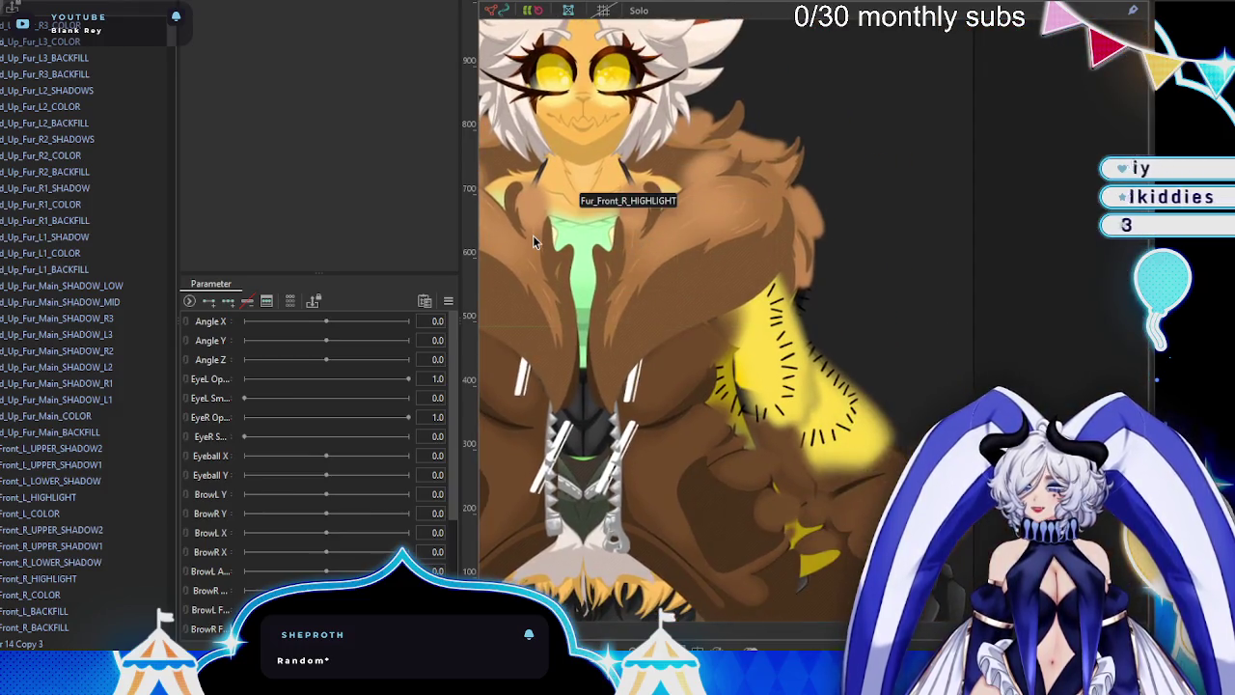
scroll(508, 214, down, 4)
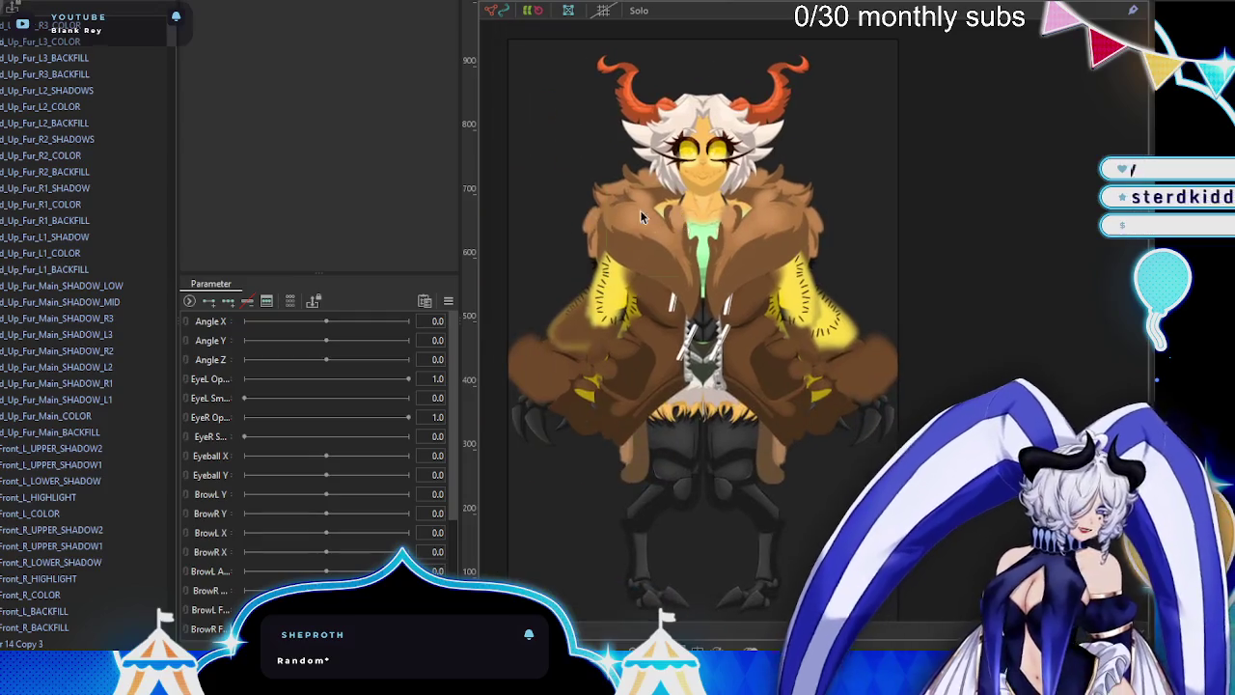
scroll(714, 434, up, 3)
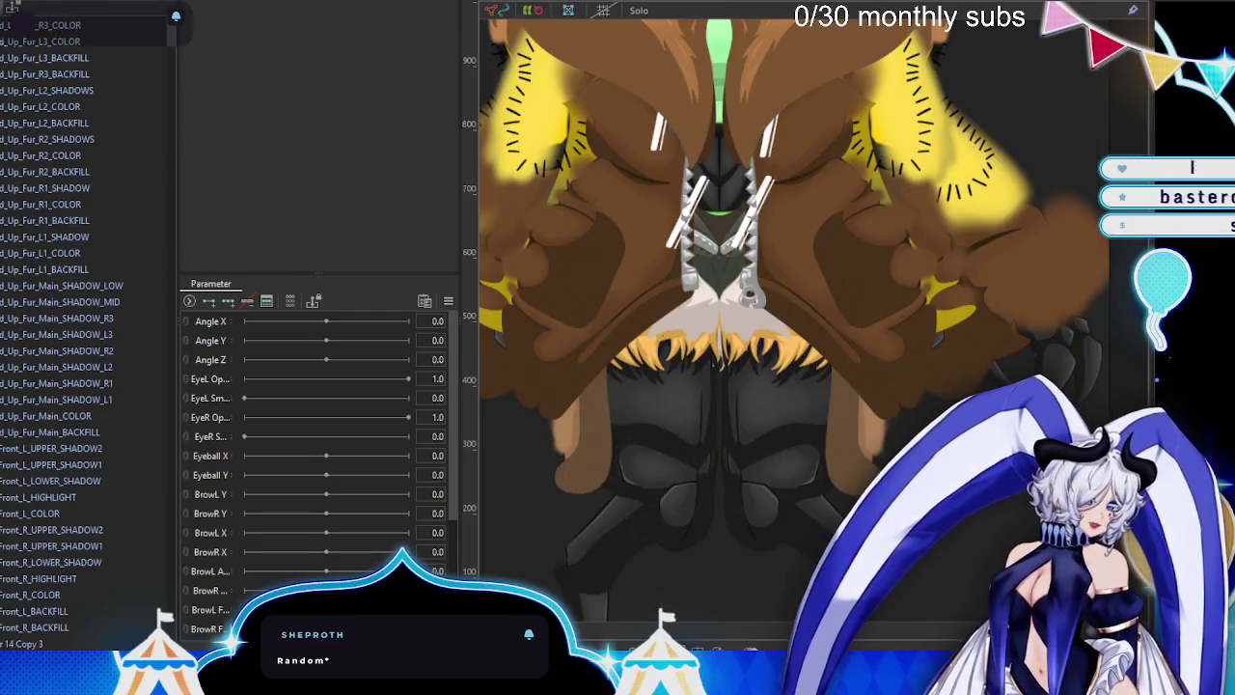
scroll(757, 206, down, 3)
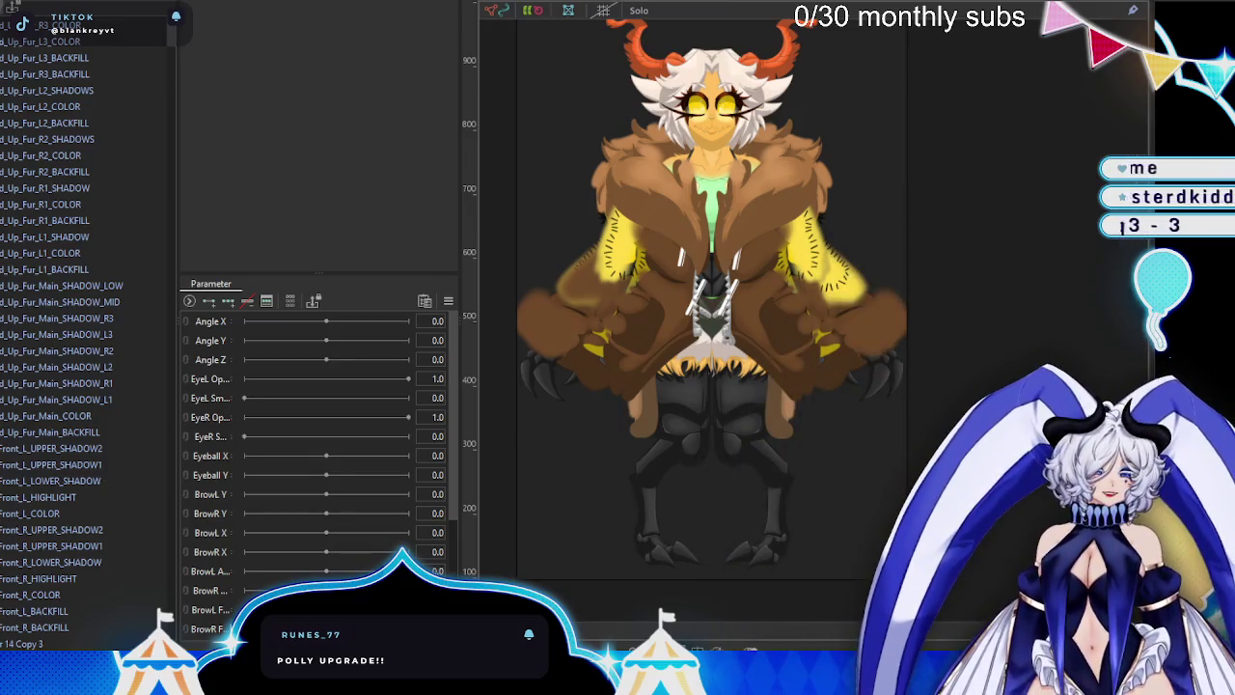
scroll(738, 227, down, 2)
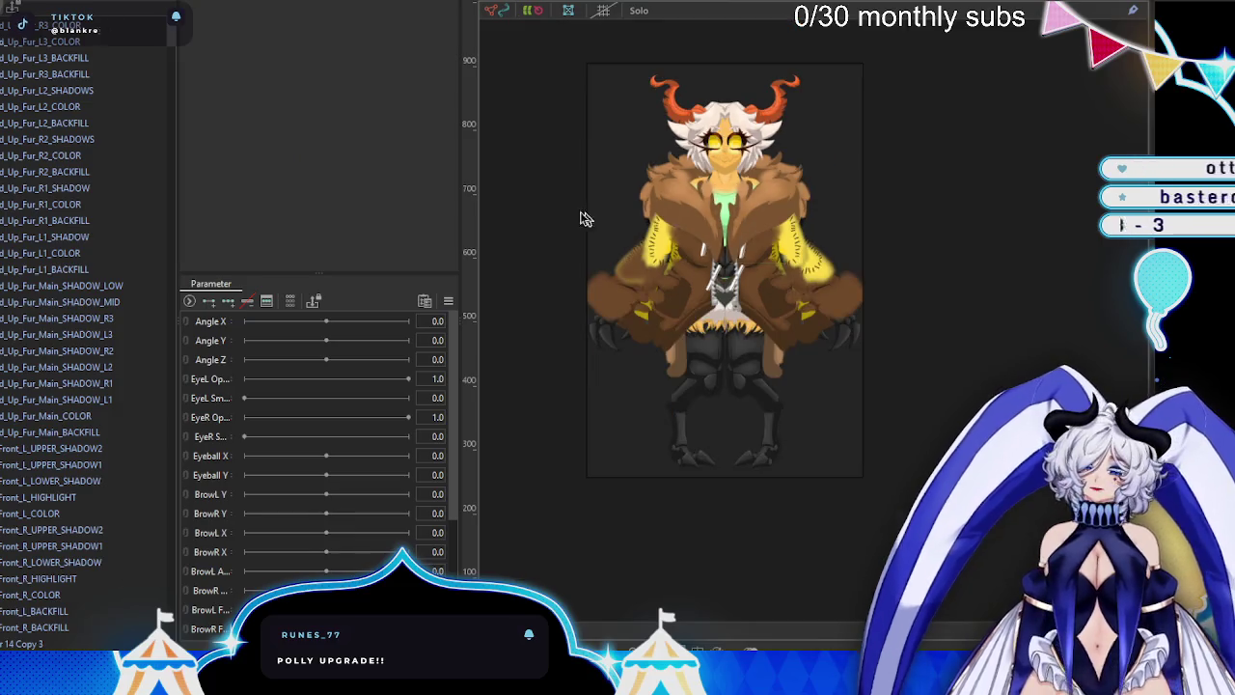
scroll(703, 335, up, 3)
scroll(703, 335, down, 2)
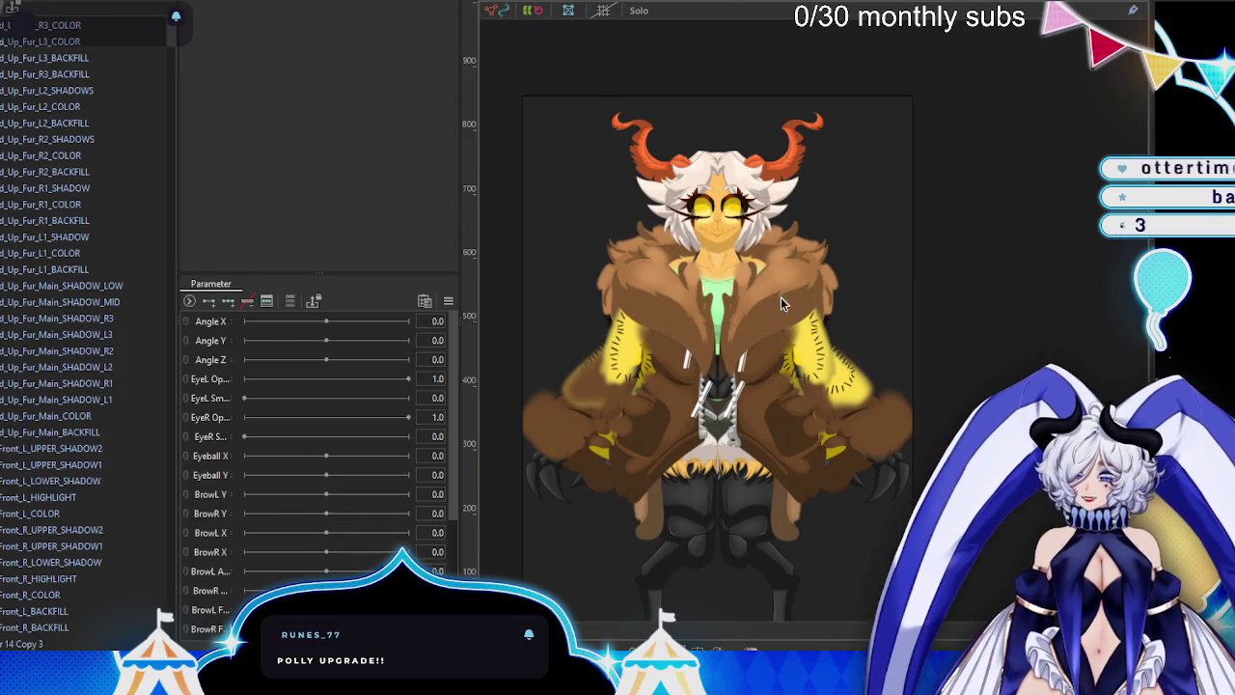
scroll(687, 334, up, 2)
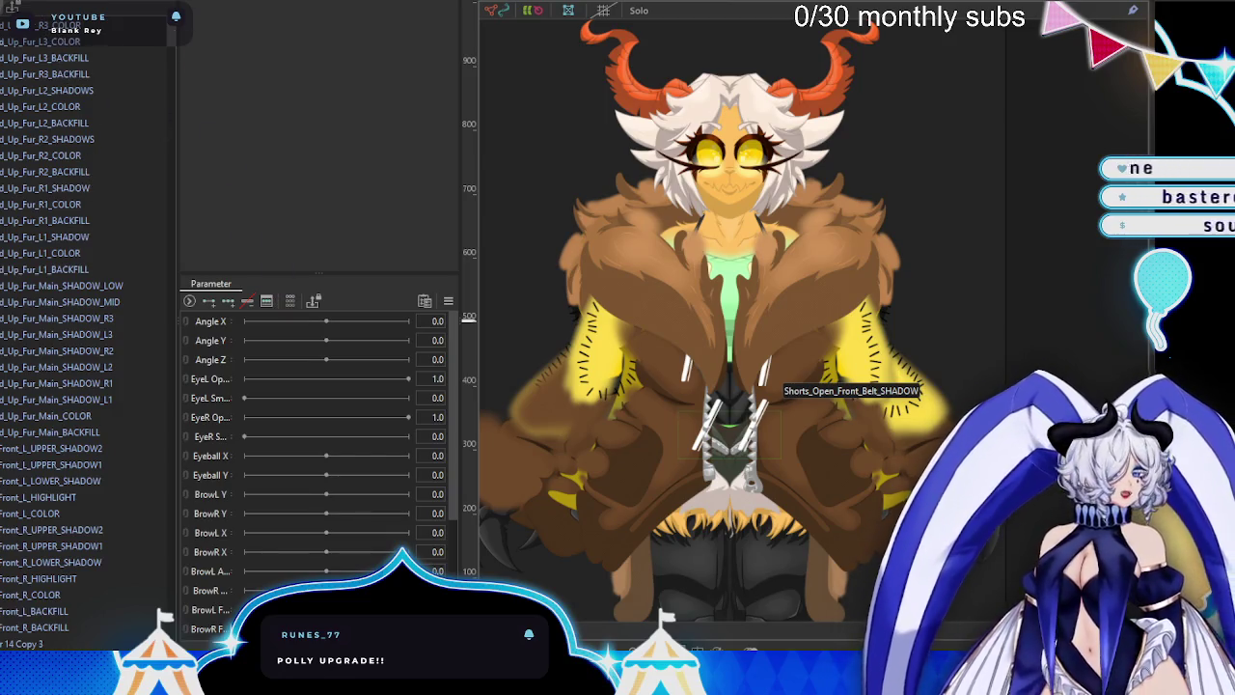
- Reload the character model without saving, zoom the canvas, and undo two changes
click(603, 5)
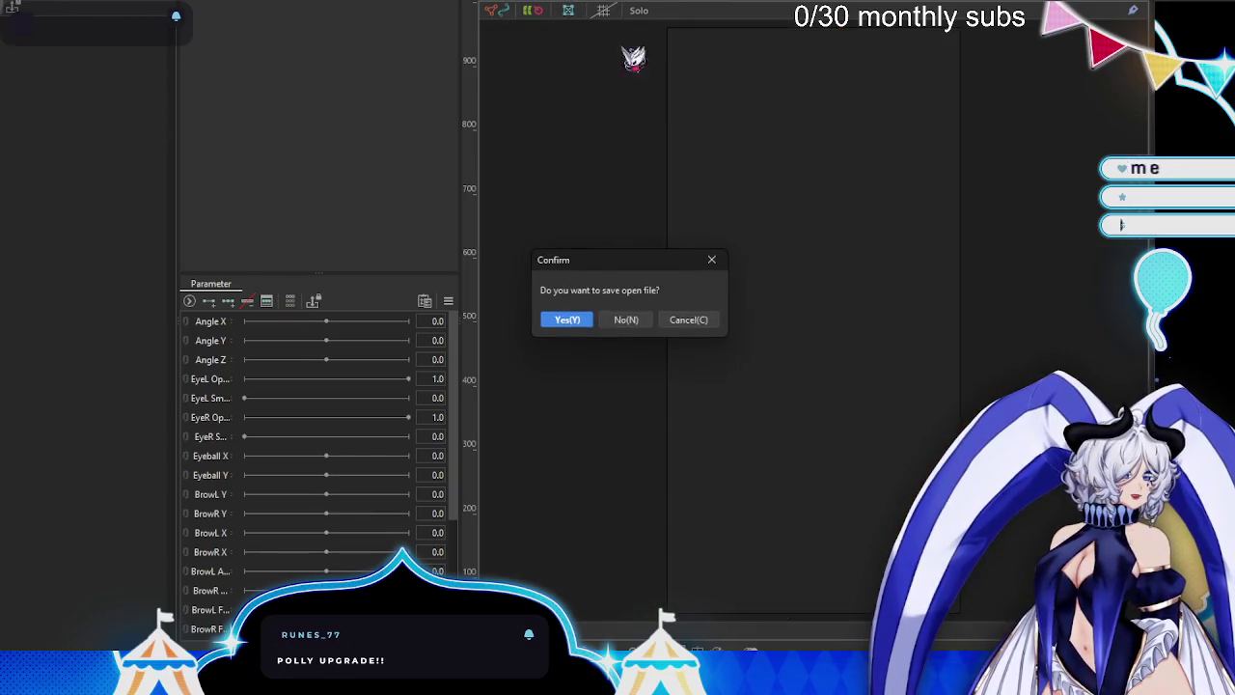
click(628, 320)
scroll(839, 207, up, 2)
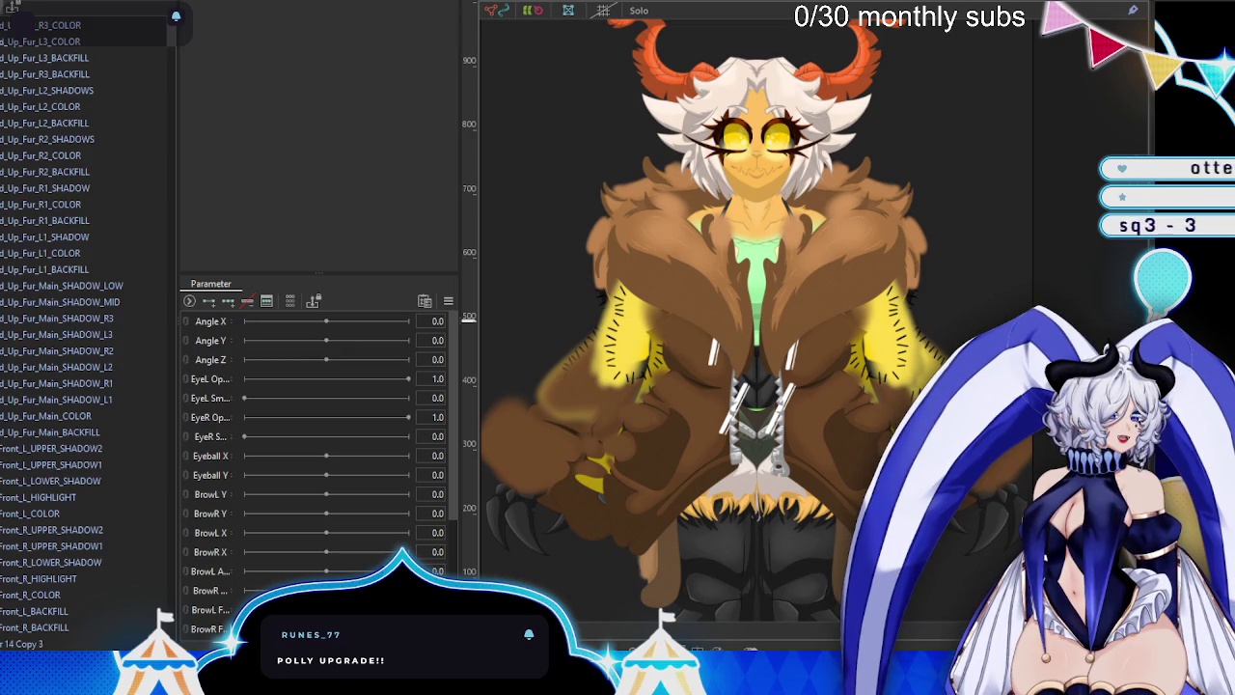
key(ctrl+z)
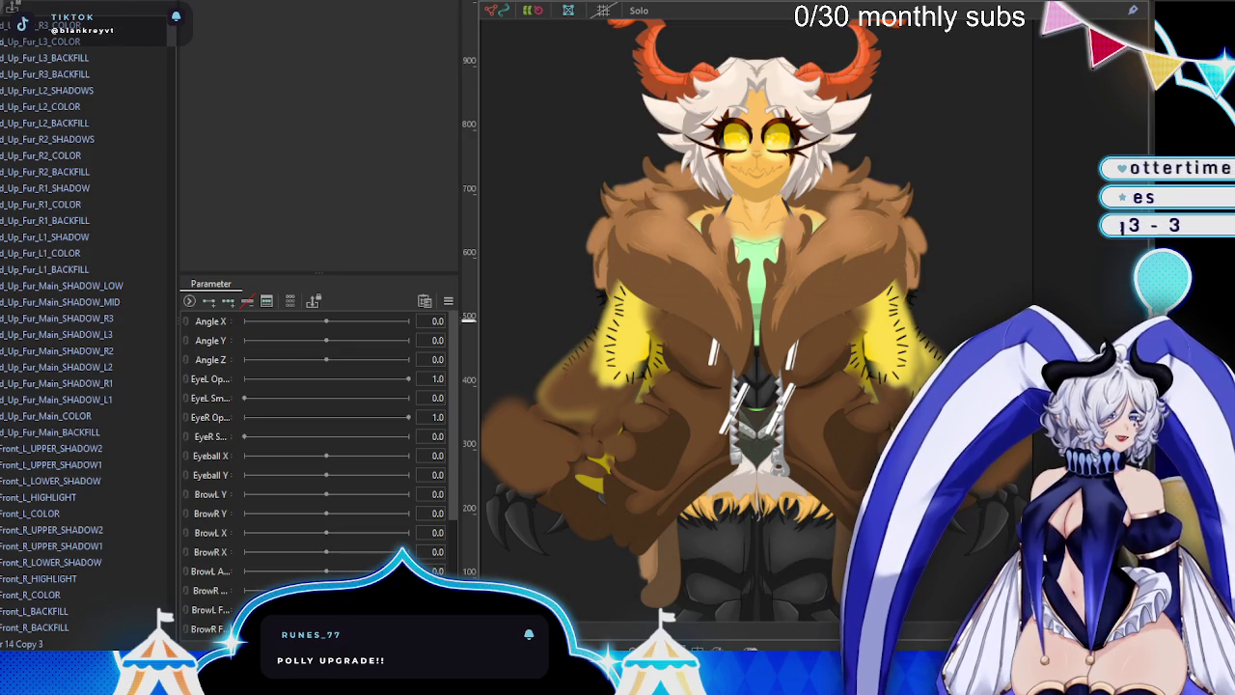
key(ctrl+z)
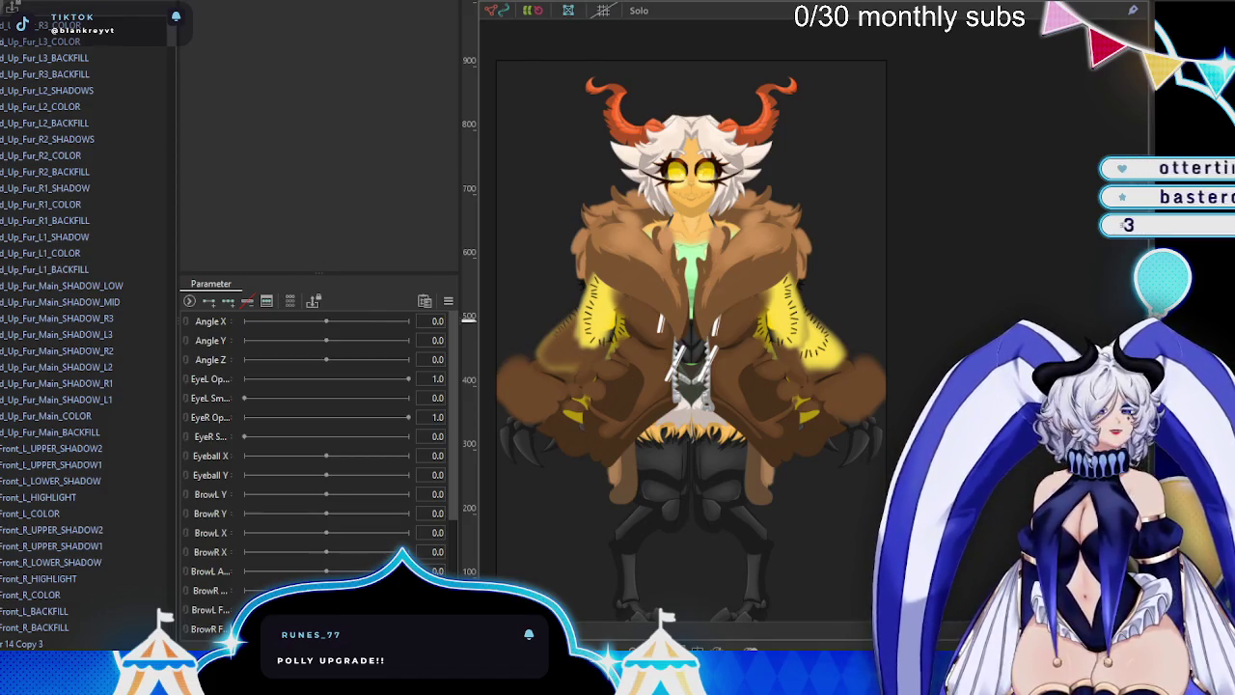
click(44, 2)
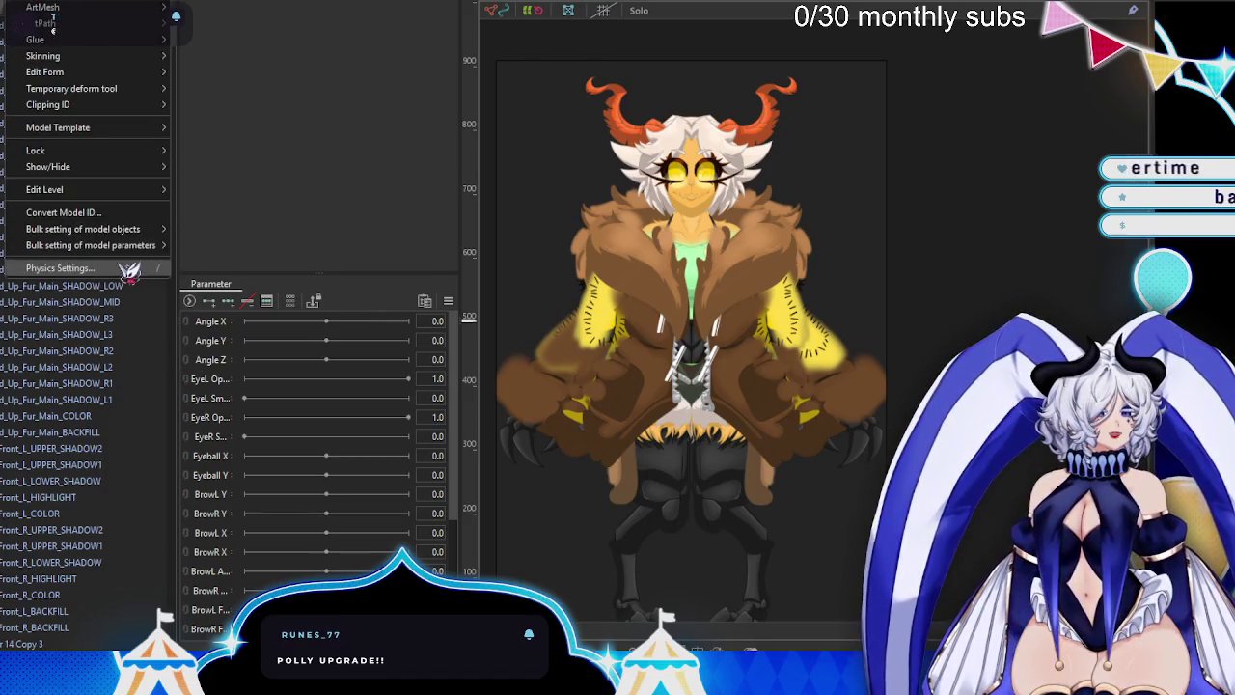
mouse_move(90, 245)
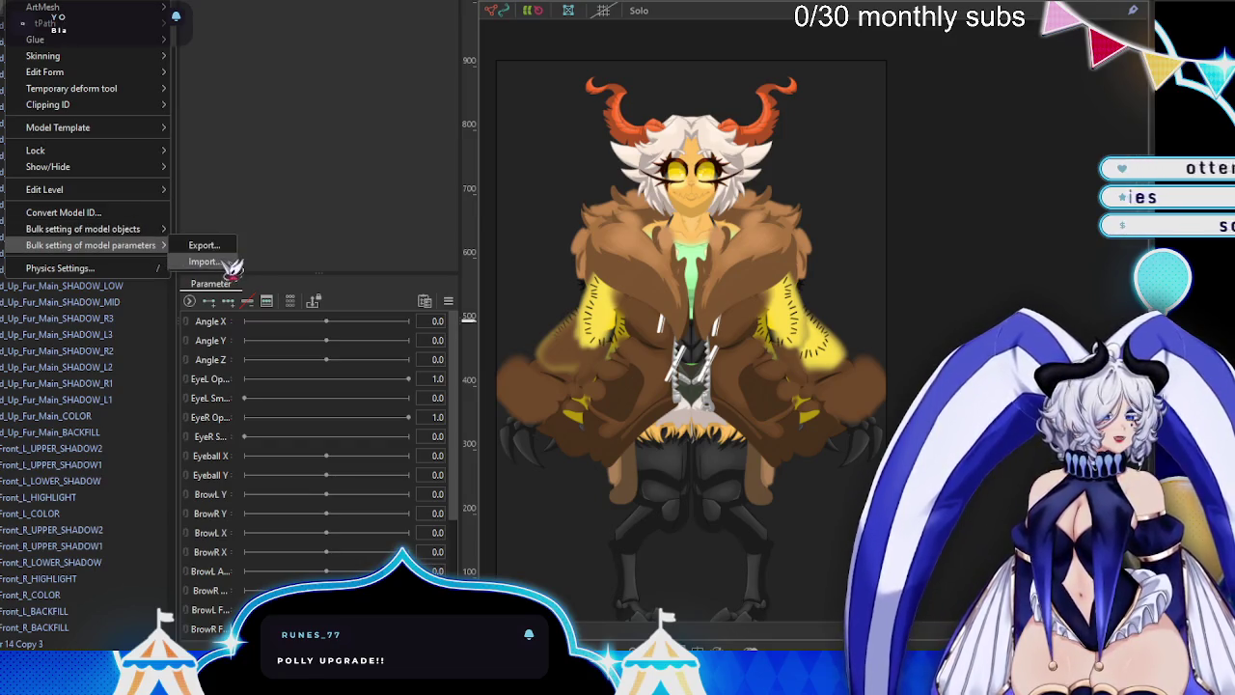
- Import the parameter CSV, deleting existing parameters, adding Base Angles, Eyes, Brow and Mouth groups
click(220, 263)
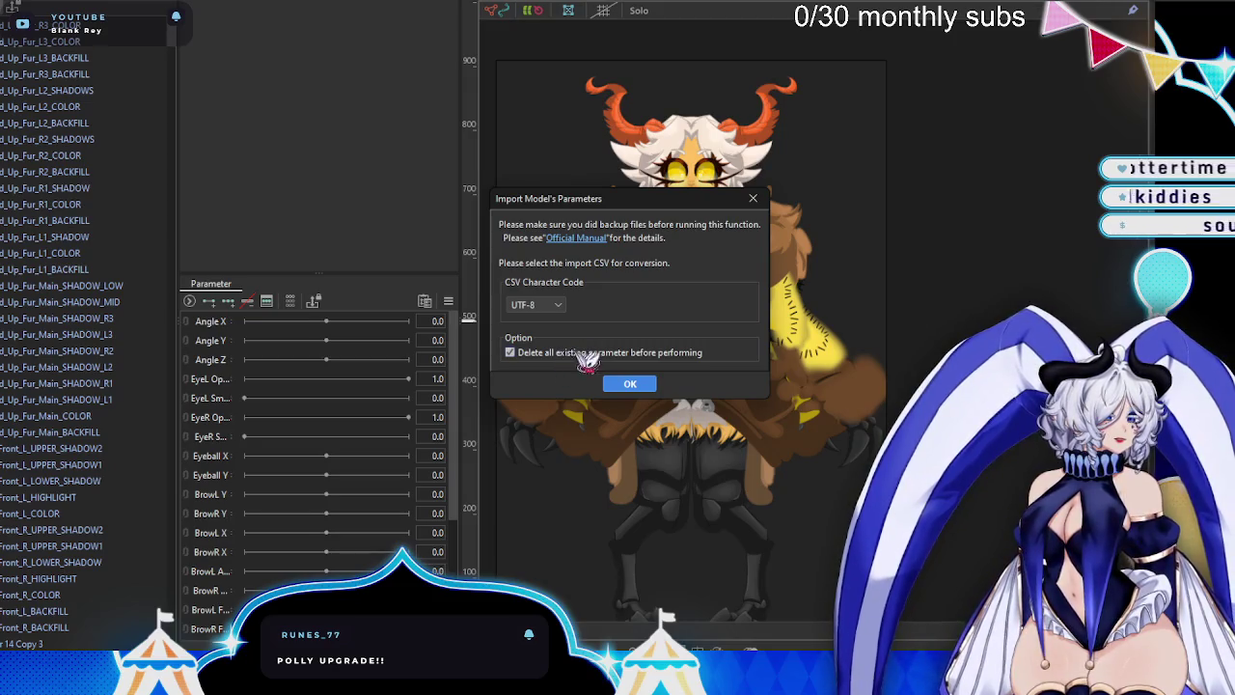
click(629, 383)
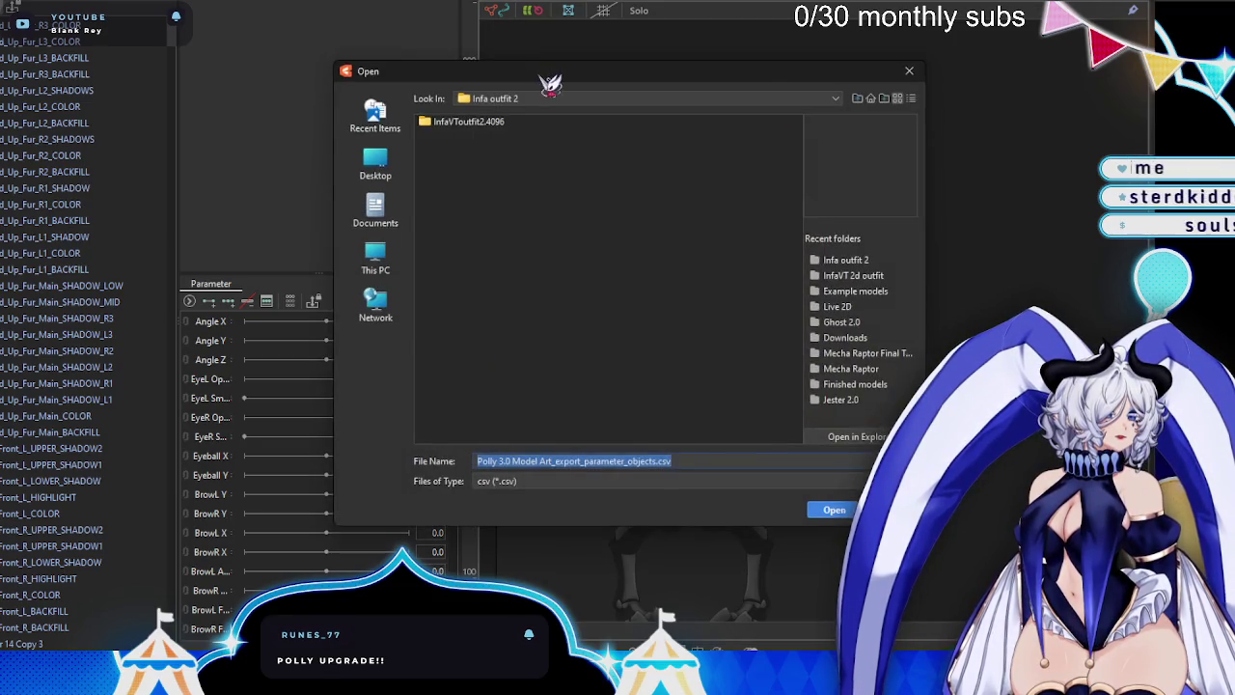
key(Escape)
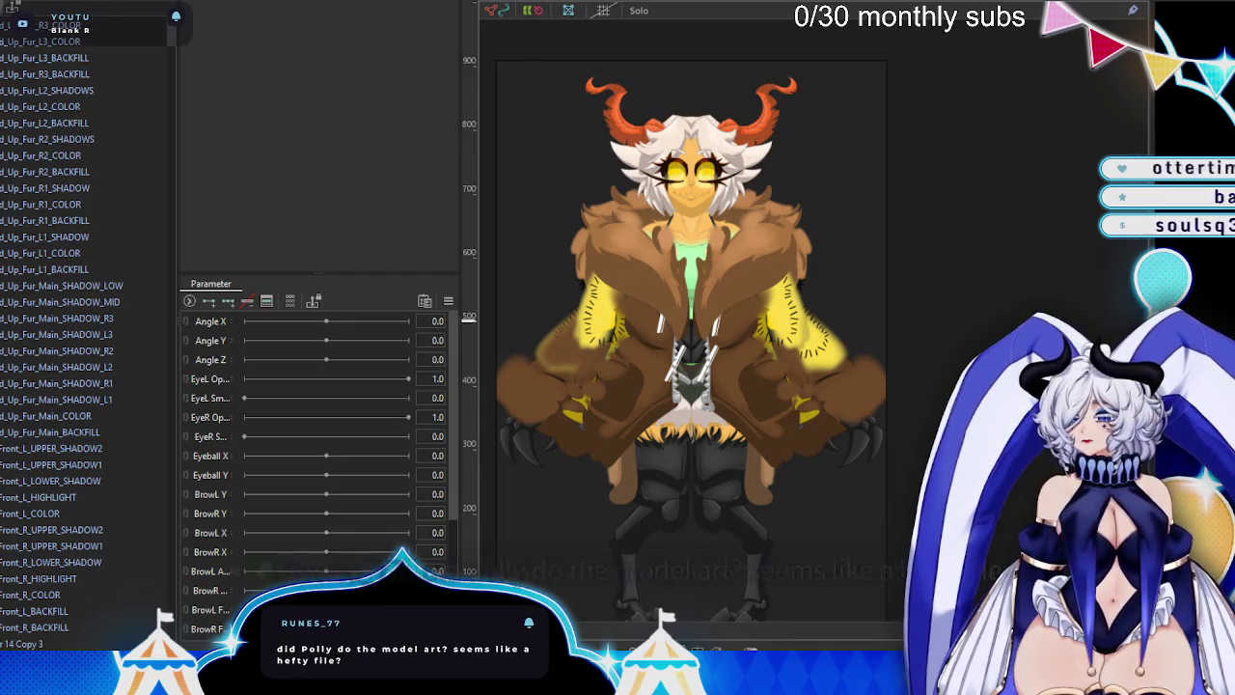
click(189, 301)
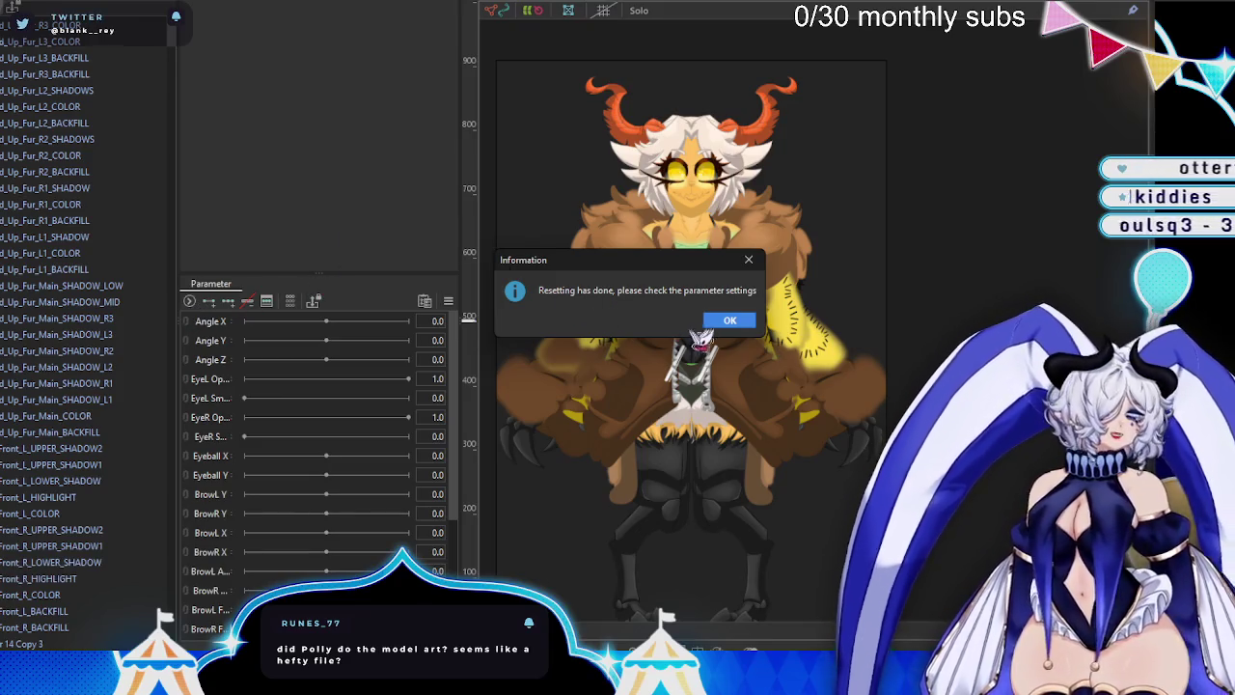
click(729, 320)
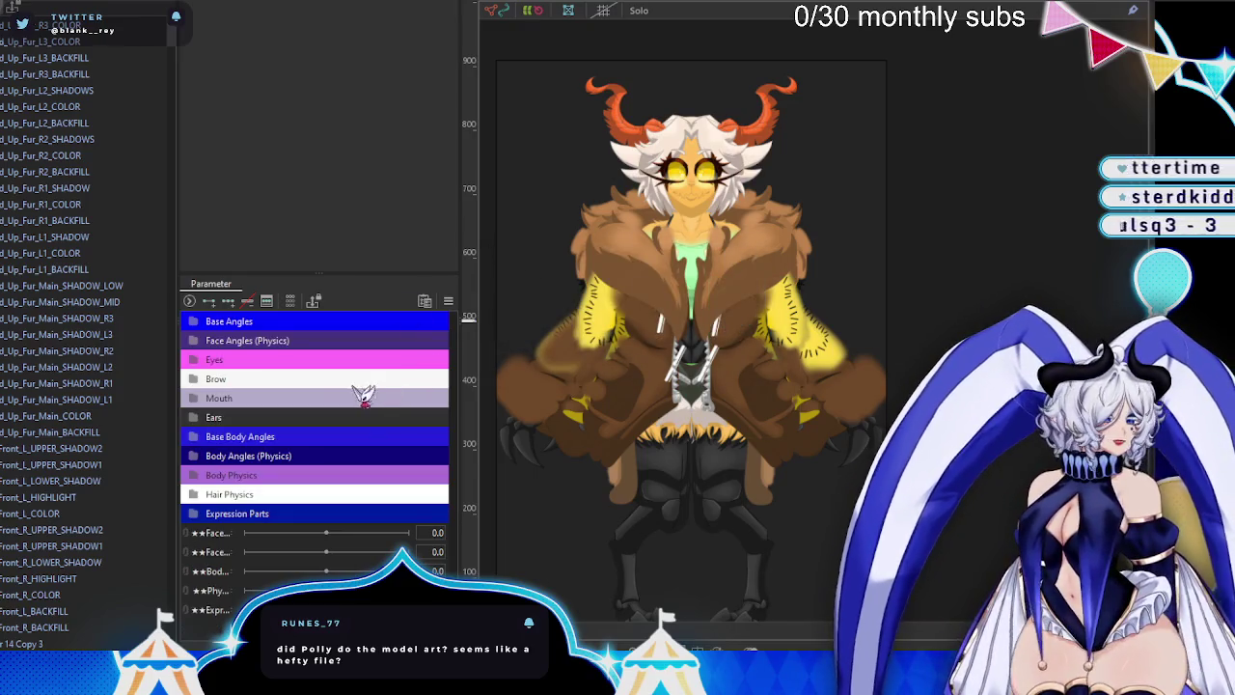
- Review Model Statistics (103 parts, 805 ArtMeshes), then select two fur meshes on the chest
key(alt+m)
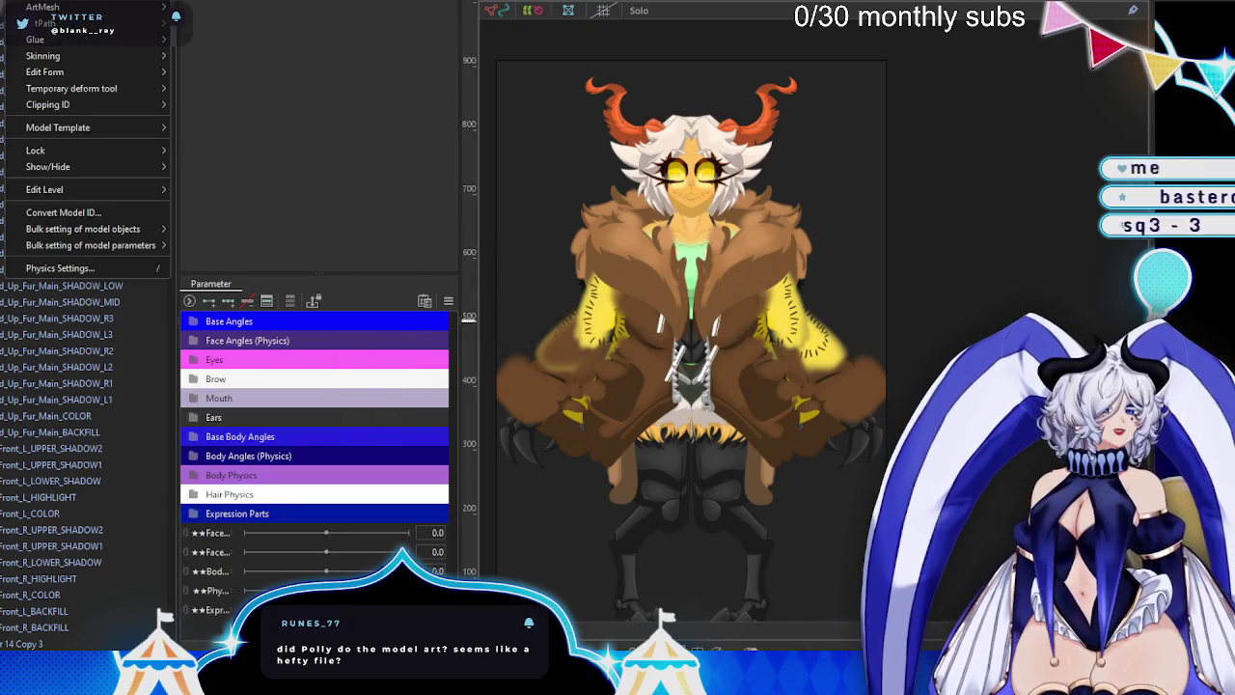
key(Left)
key(Left)
key(Left)
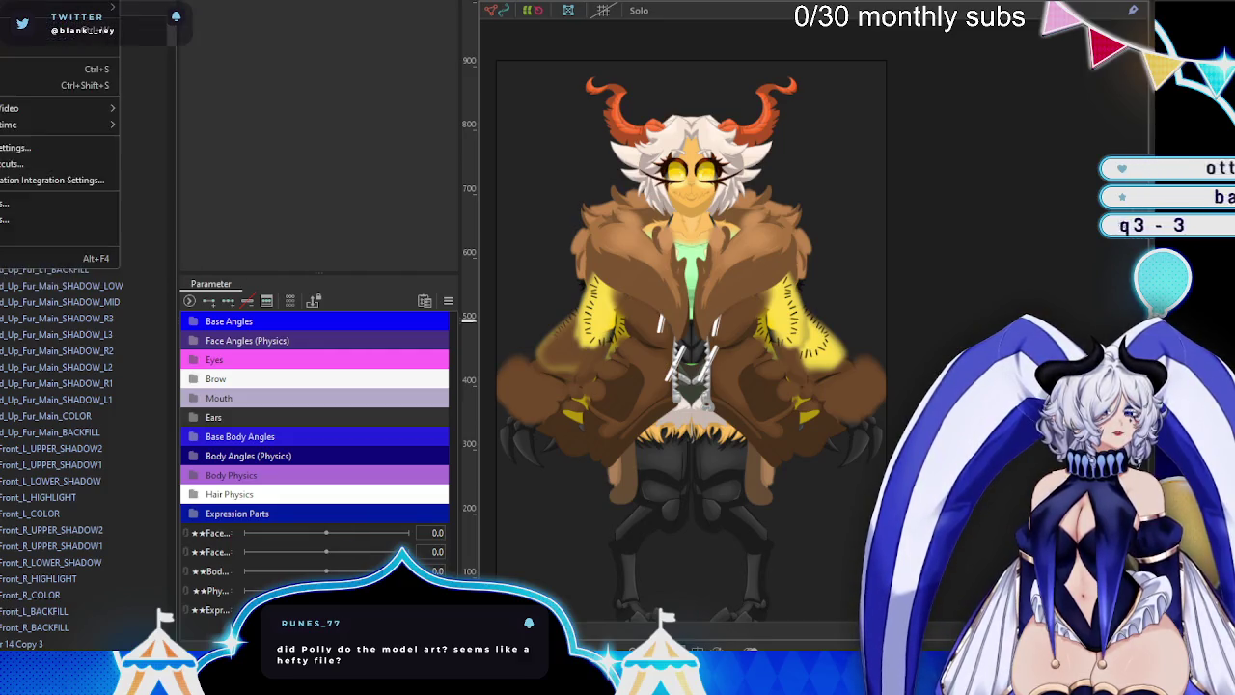
click(29, 203)
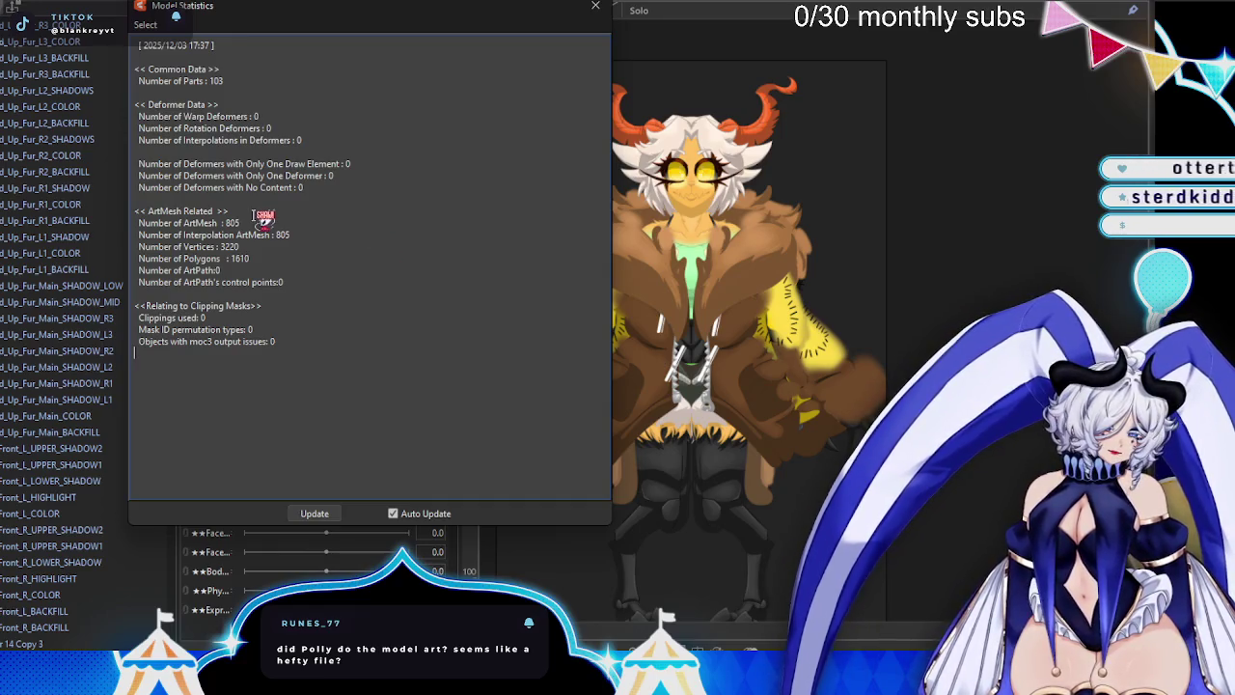
click(595, 6)
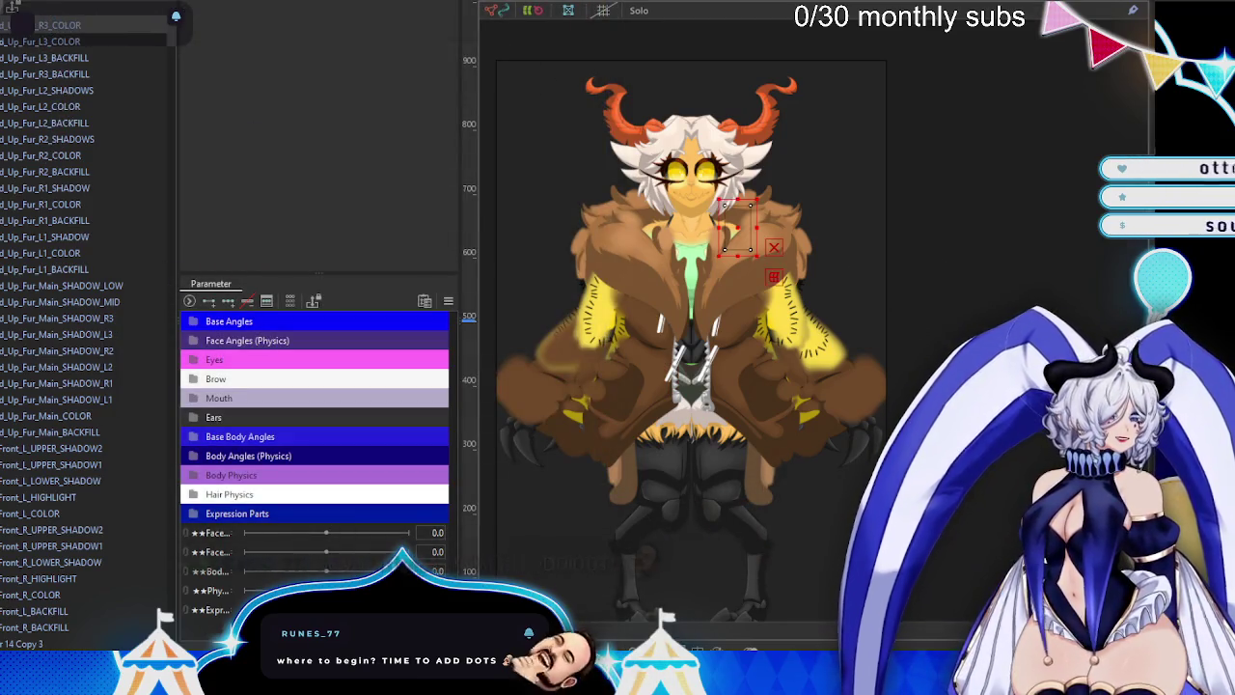
click(738, 227)
click(637, 237)
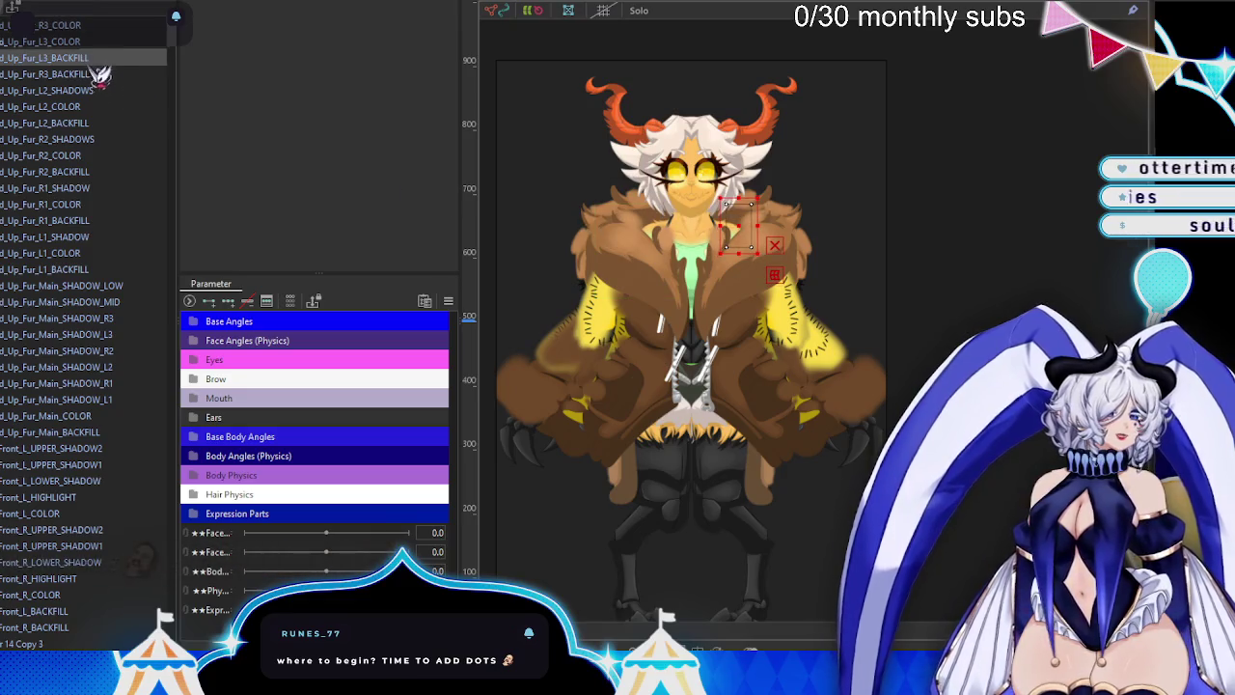
- Select the Up_Fur_L2_SHADOWS mesh beside the head, zoom in to inspect, then deselect
click(93, 92)
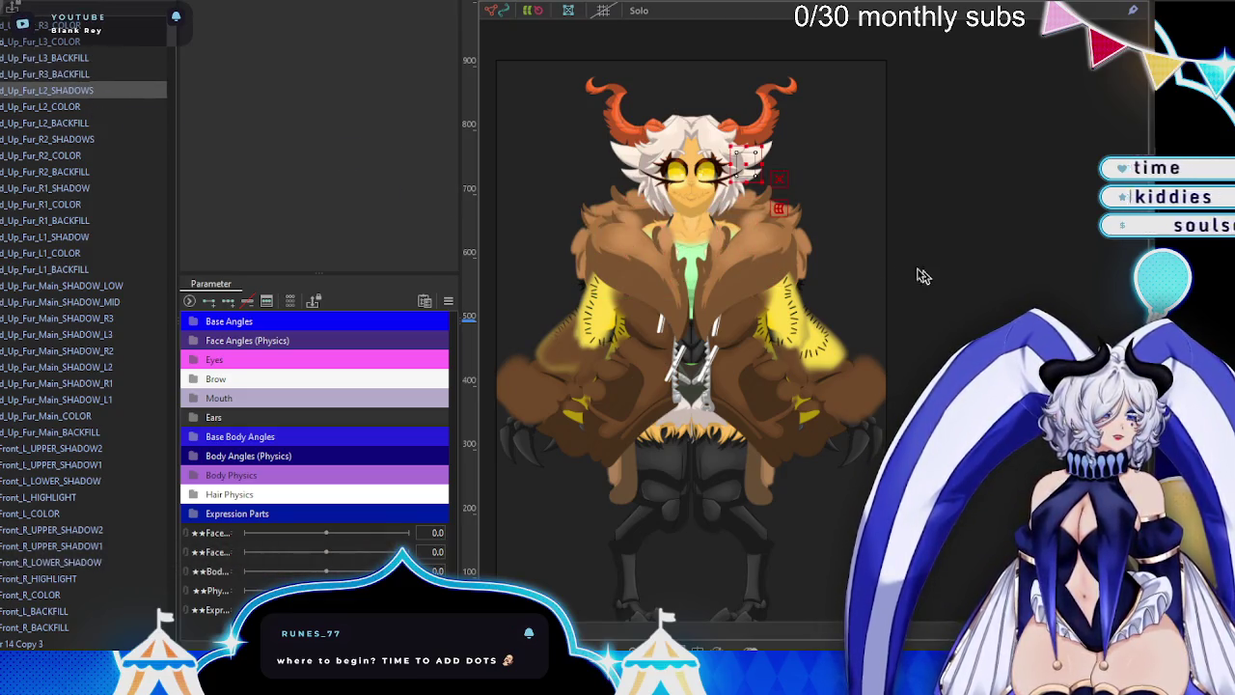
scroll(764, 164, up, 5)
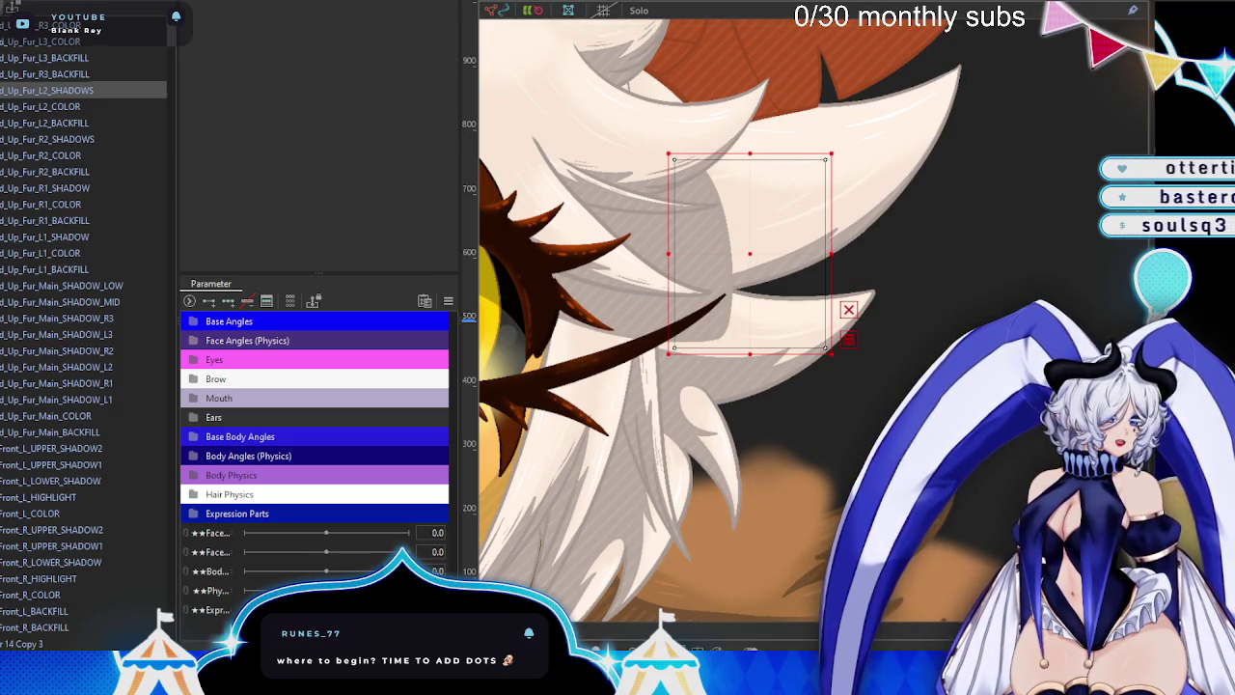
scroll(770, 332, down, 5)
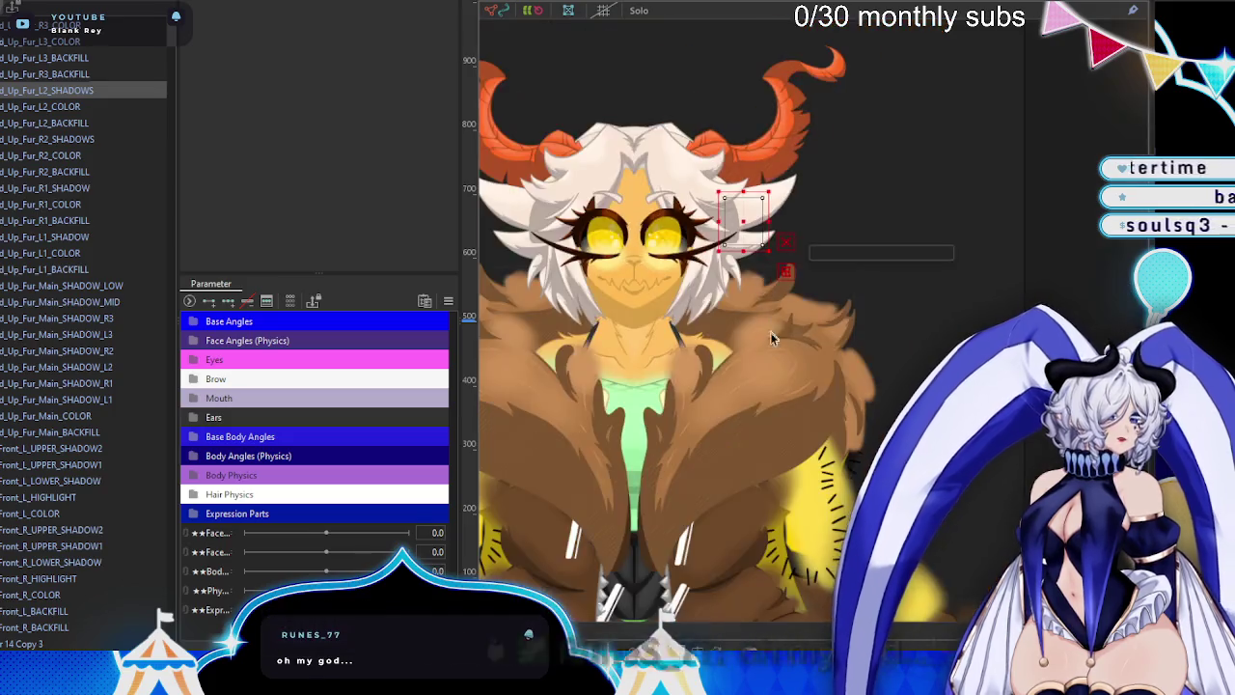
scroll(889, 275, up, 1)
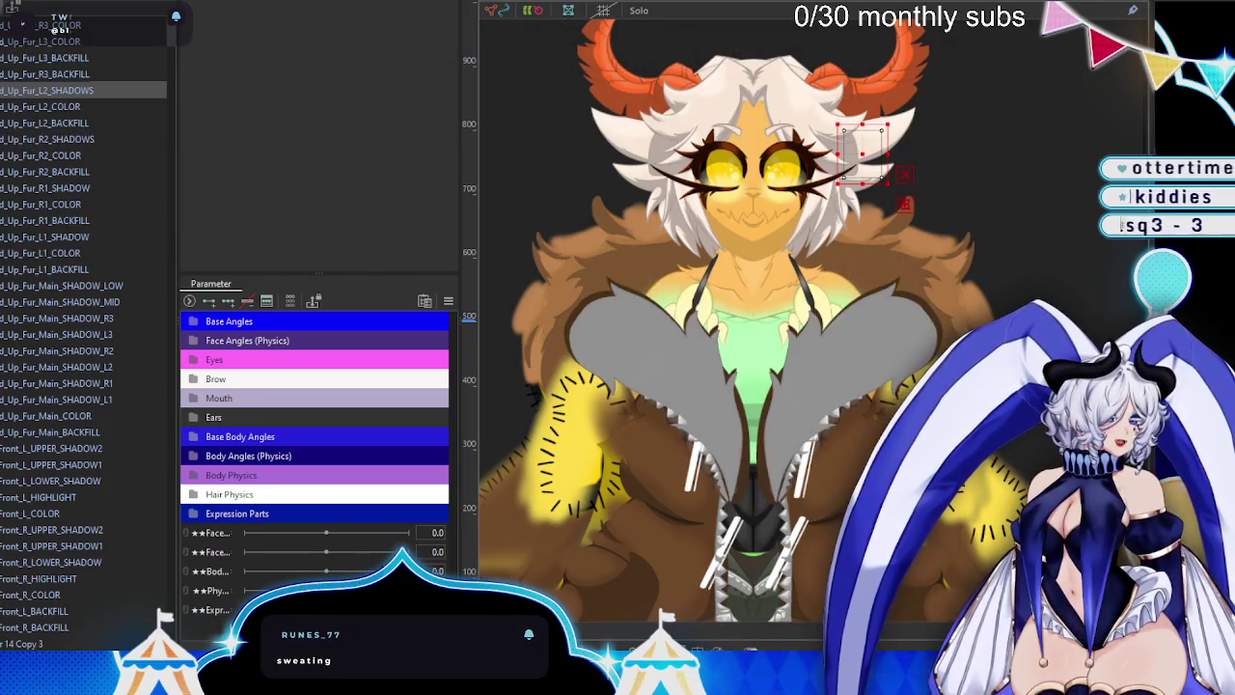
key(Escape)
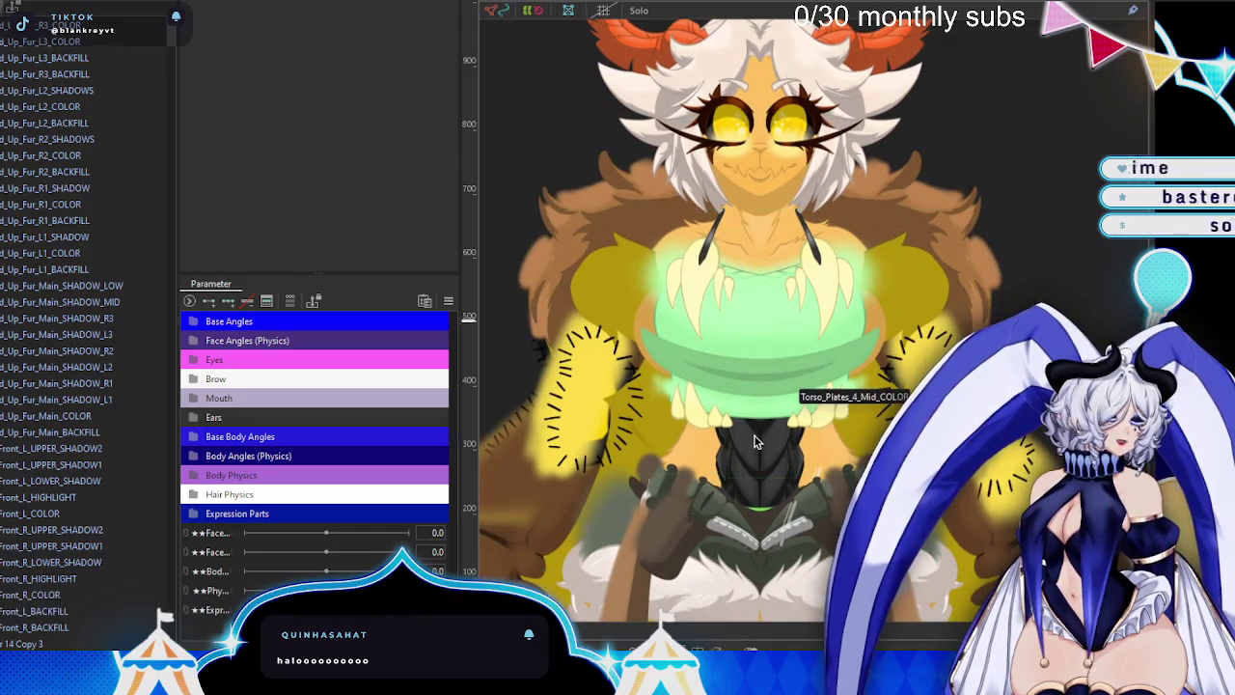
- Zoom in and out over the chest and fishnet torso to inspect them
scroll(753, 434, up, 5)
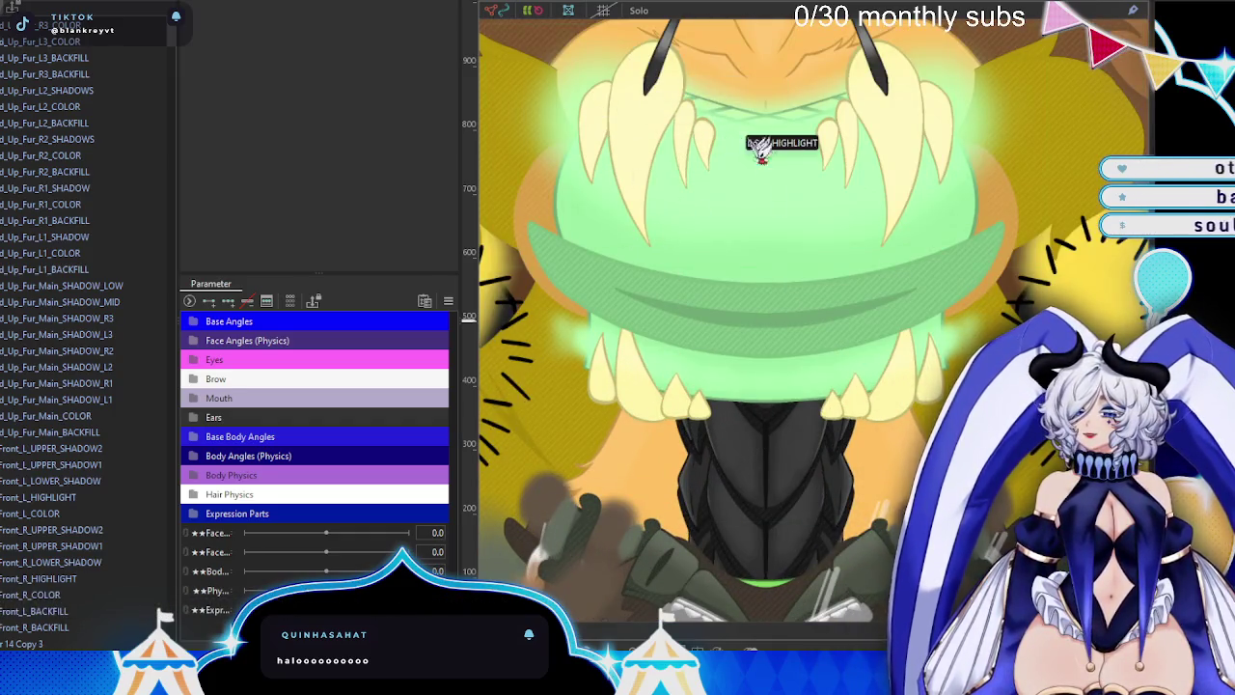
scroll(973, 240, down, 5)
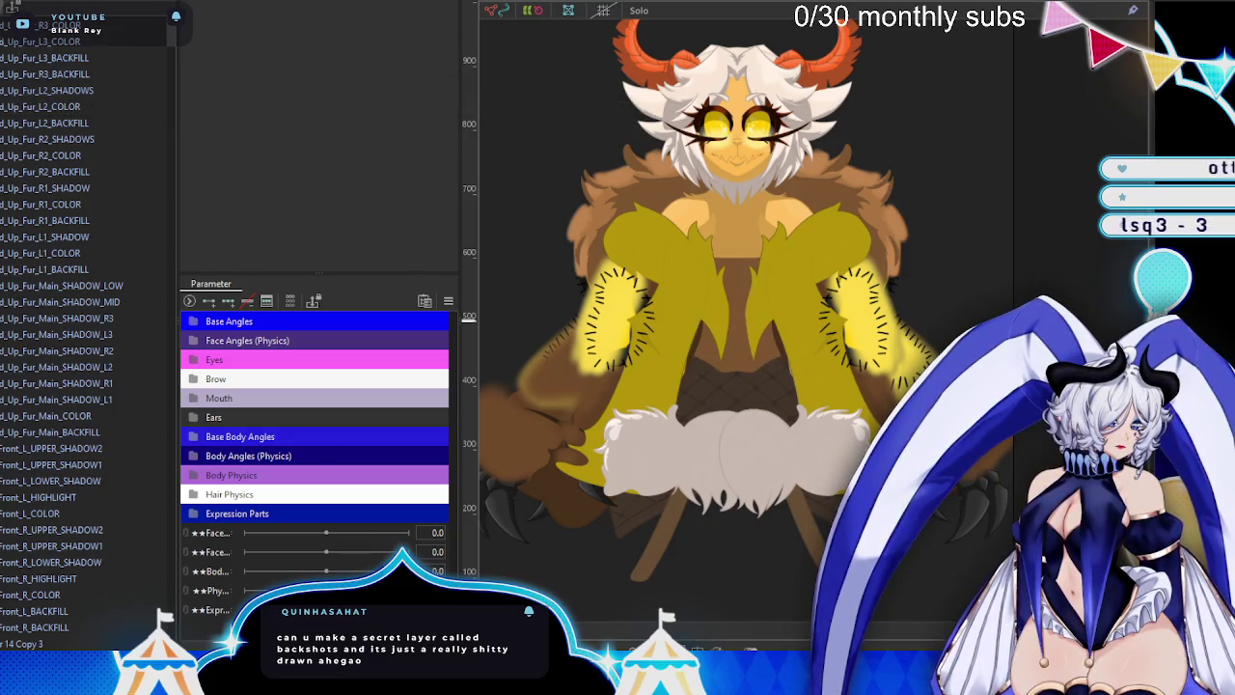
scroll(733, 456, up, 5)
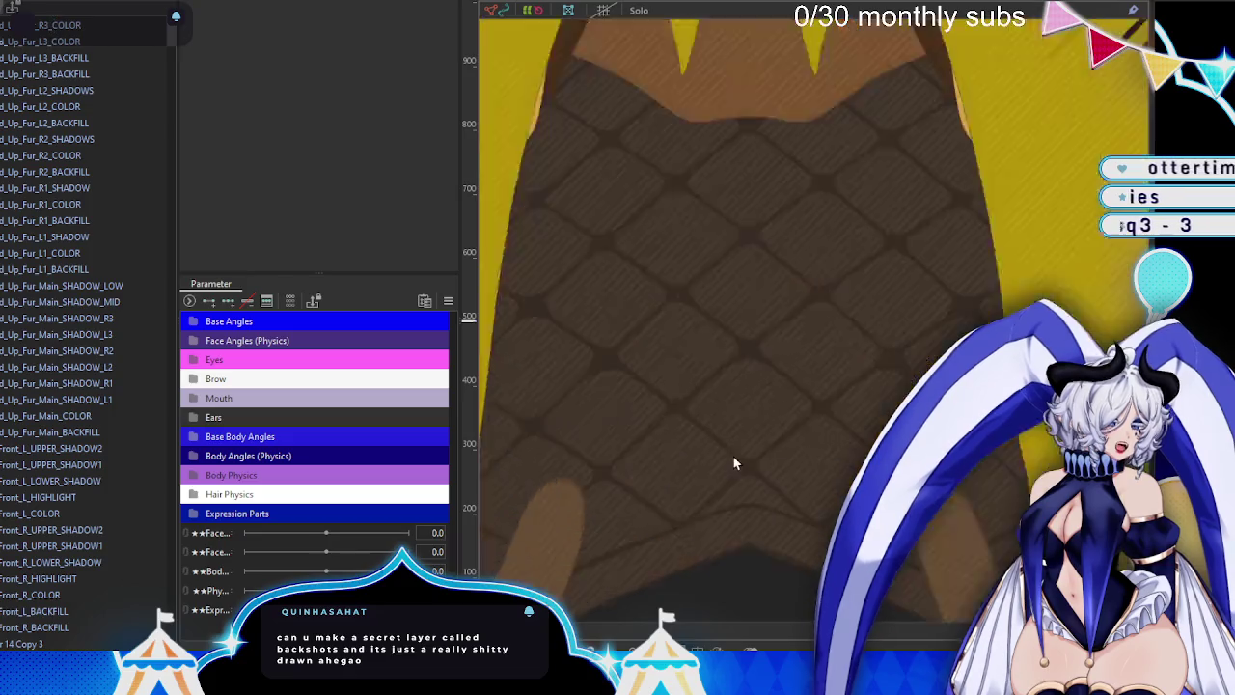
scroll(734, 456, up, 3)
scroll(733, 363, down, 5)
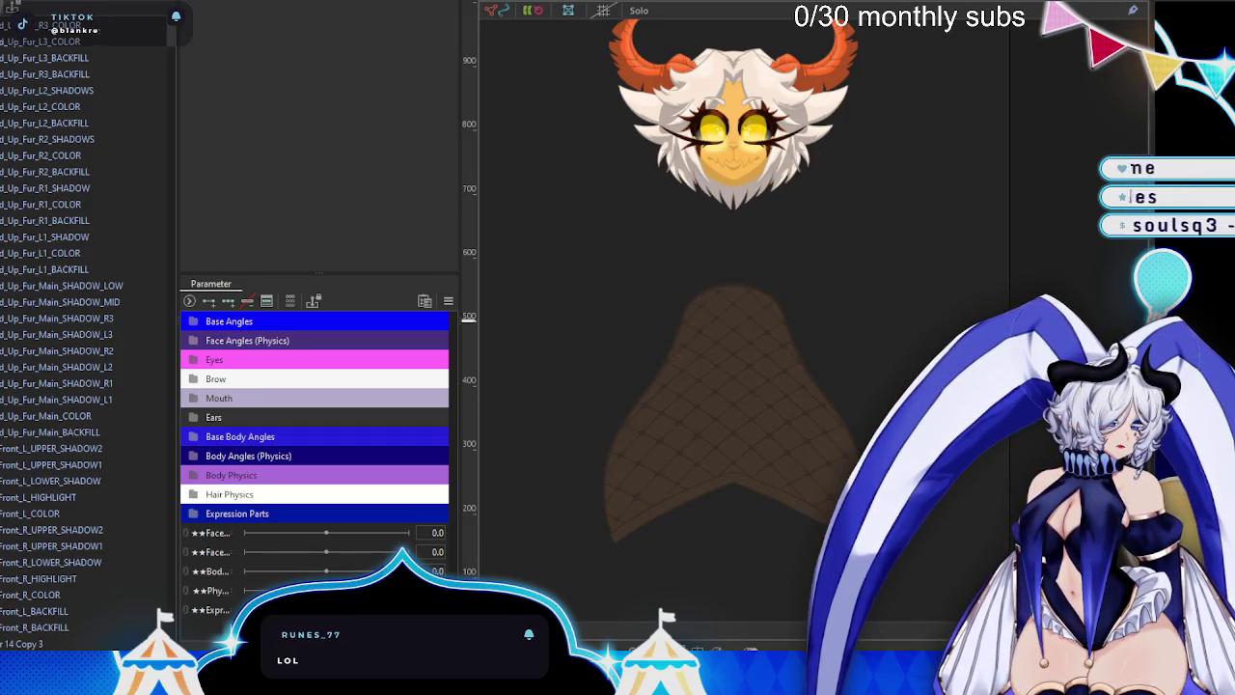
- Zoom to the head and select Bangs_Main_Strand_L1, then the Brow_L eyebrow
scroll(737, 264, up, 3)
scroll(840, 208, up, 2)
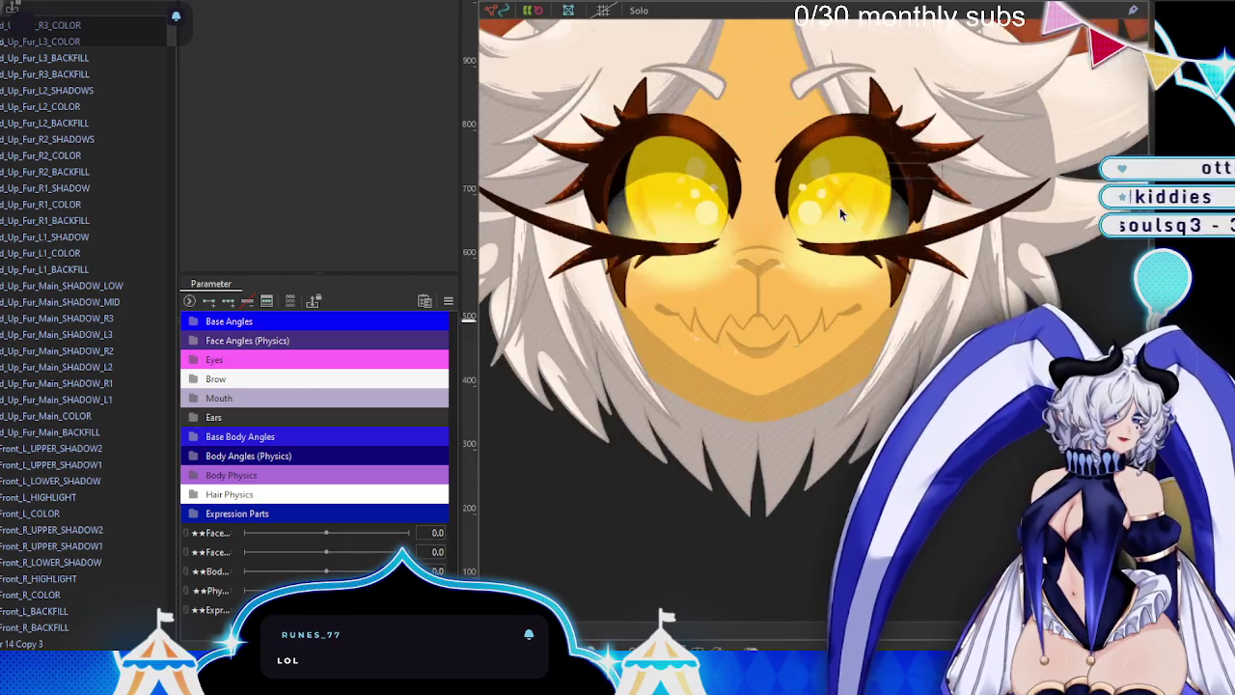
scroll(809, 314, down, 2)
drag(807, 314, 806, 322)
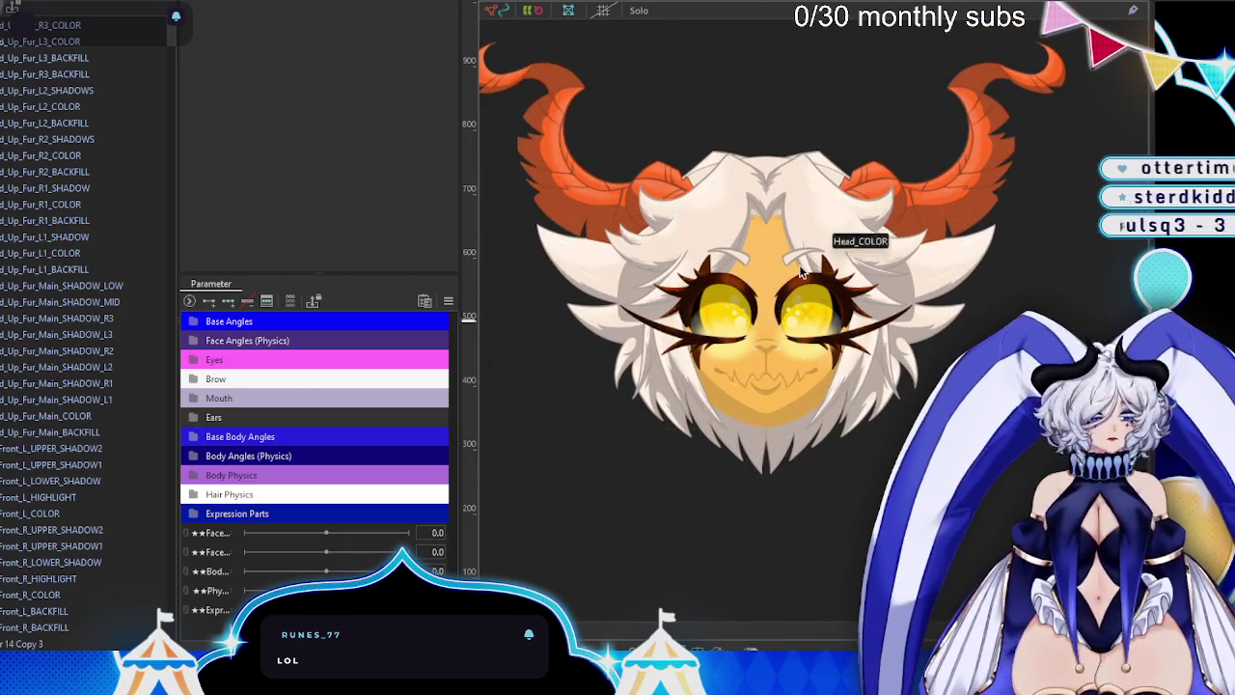
click(785, 210)
scroll(24, 328, down, 5)
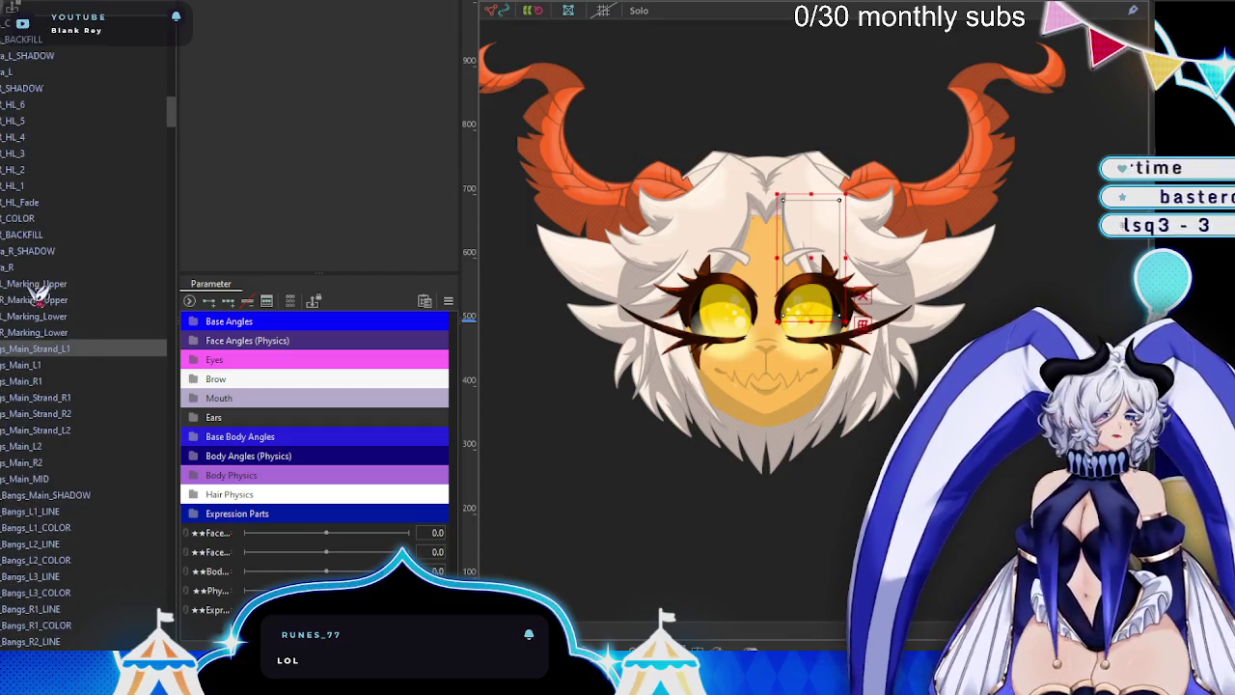
scroll(39, 295, up, 3)
scroll(39, 295, up, 5)
scroll(38, 294, up, 5)
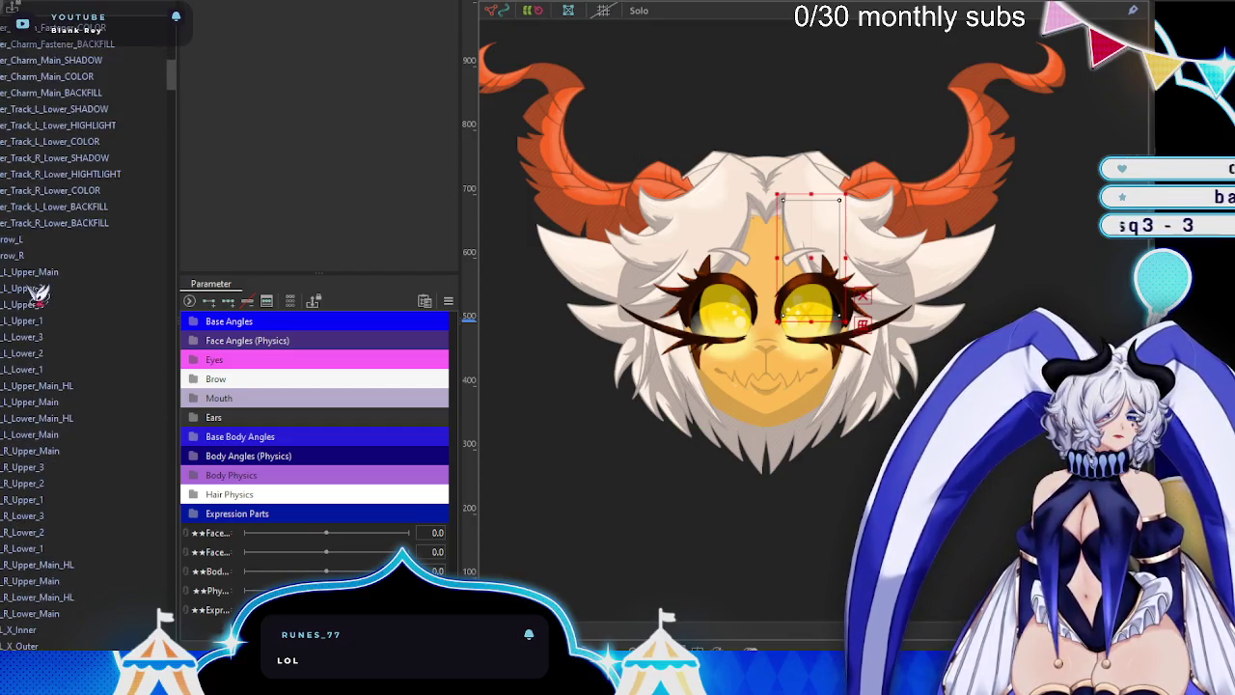
click(34, 240)
- Select the back-hair layers from Back through Back_MID in the Parts list
scroll(38, 254, down, 4)
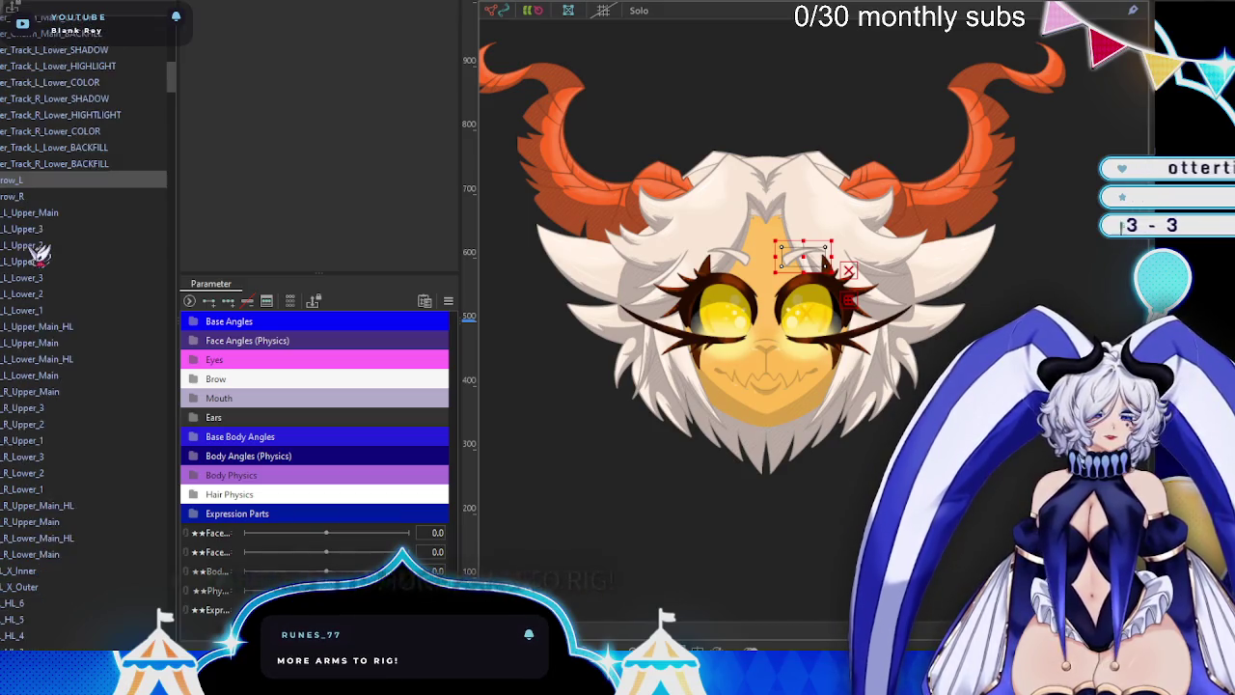
scroll(39, 254, down, 3)
scroll(39, 254, down, 4)
scroll(39, 254, down, 3)
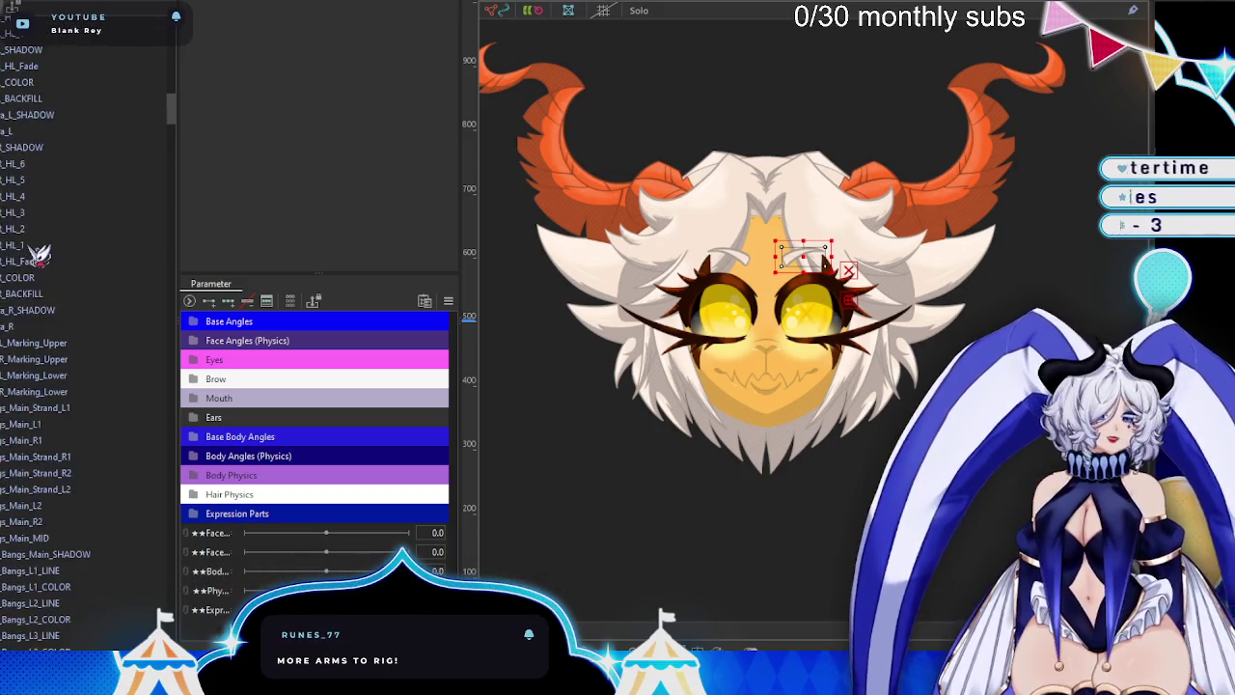
scroll(39, 254, down, 3)
scroll(38, 254, down, 3)
scroll(38, 254, down, 5)
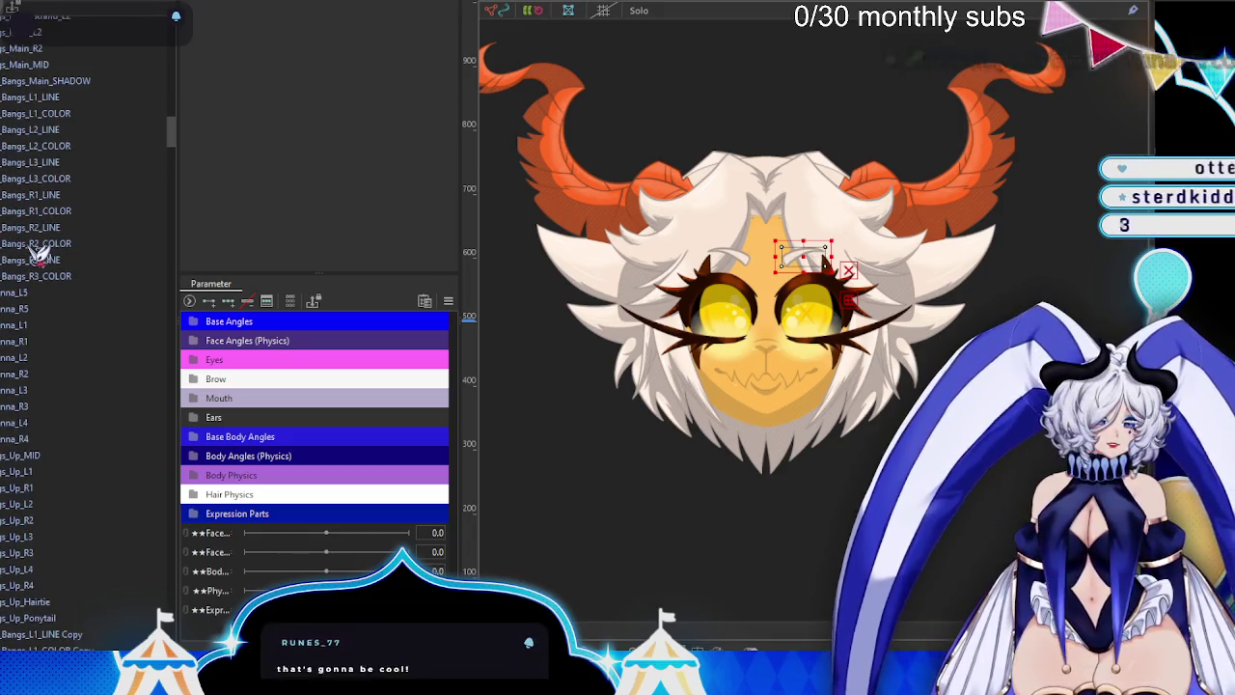
scroll(39, 254, down, 3)
scroll(38, 254, down, 3)
scroll(39, 254, down, 3)
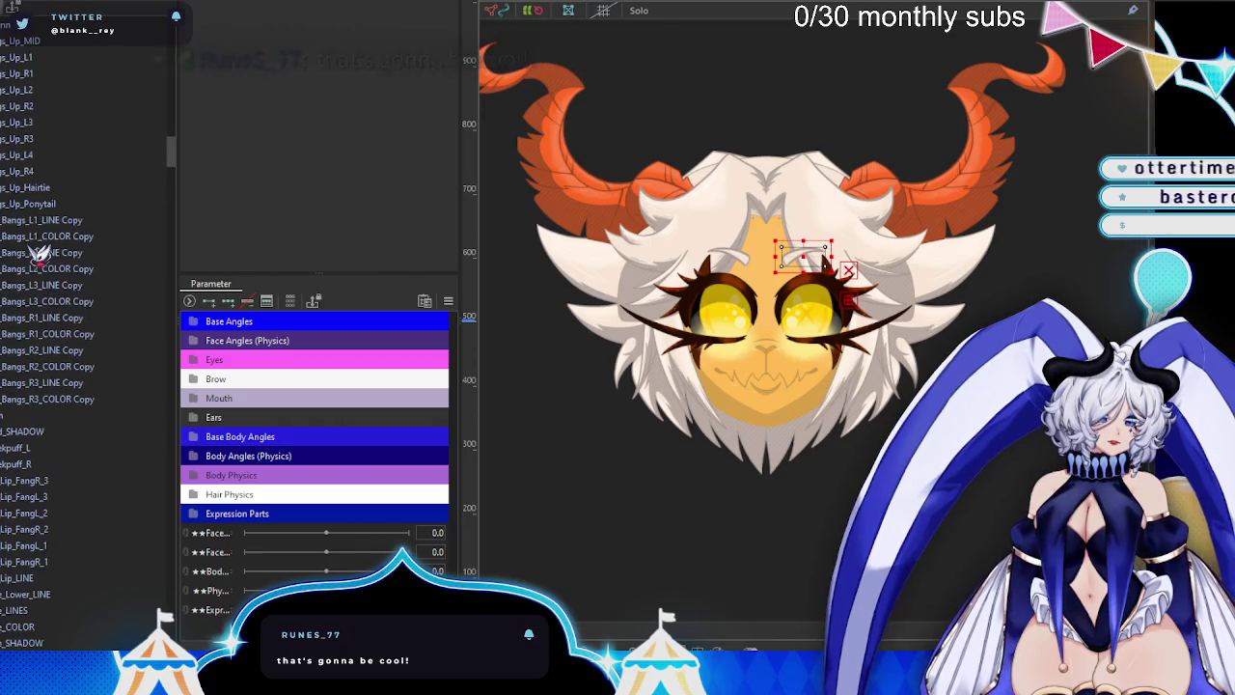
scroll(39, 254, down, 4)
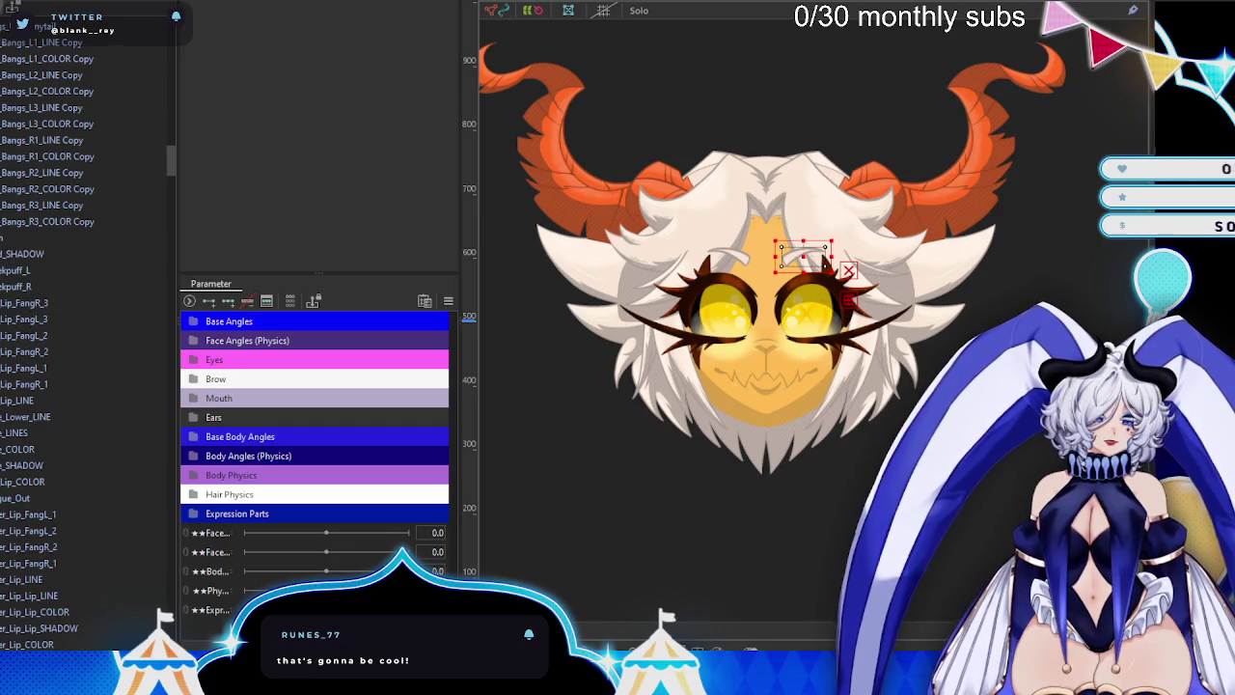
scroll(87, 342, down, 3)
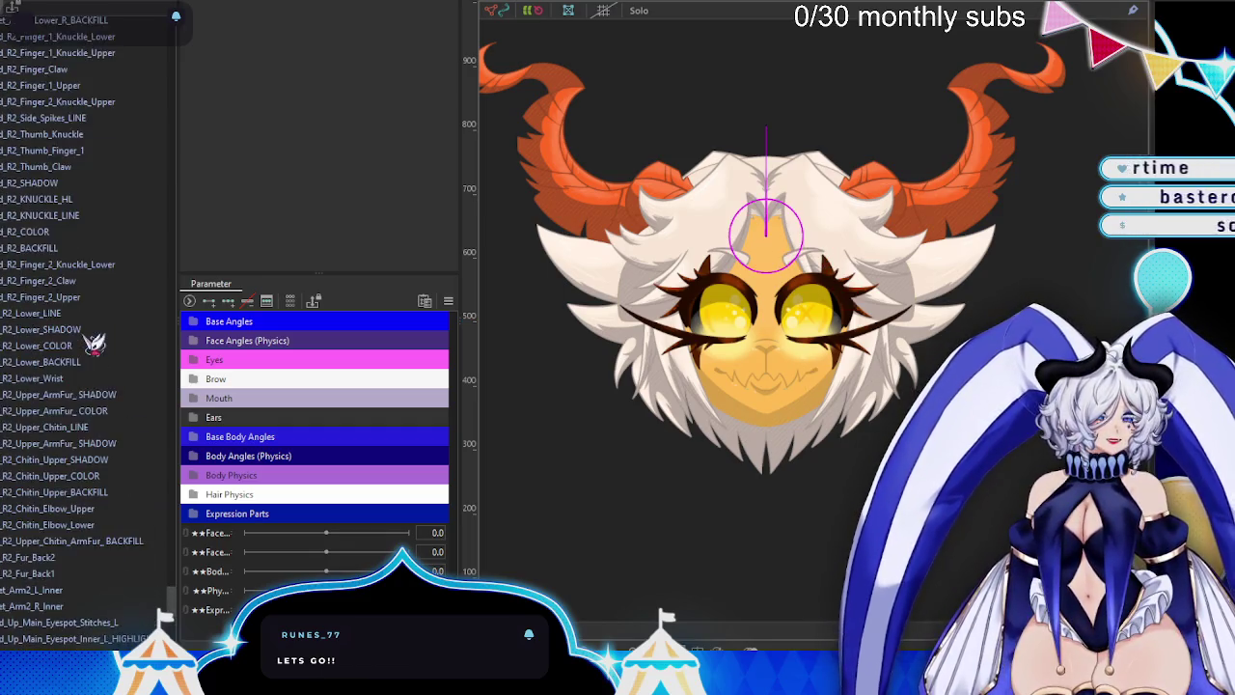
scroll(87, 343, down, 5)
scroll(87, 342, down, 2)
scroll(60, 321, down, 4)
scroll(59, 322, up, 6)
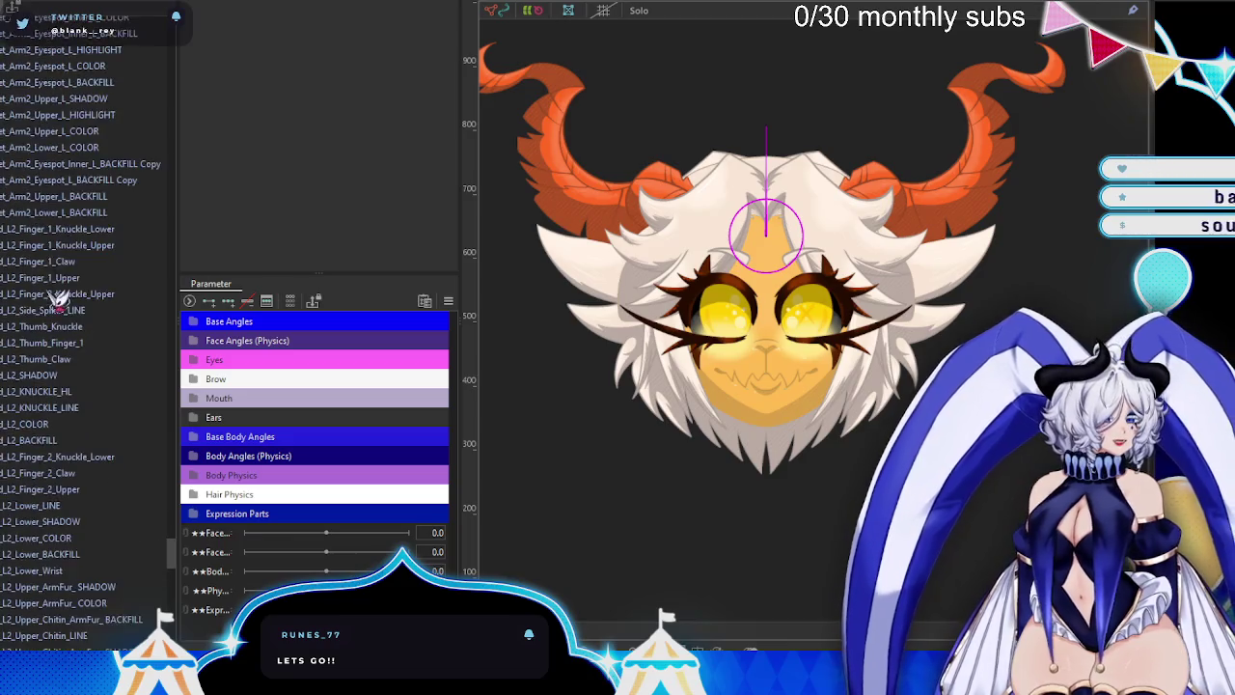
scroll(27, 336, up, 6)
scroll(35, 199, up, 3)
scroll(39, 202, up, 2)
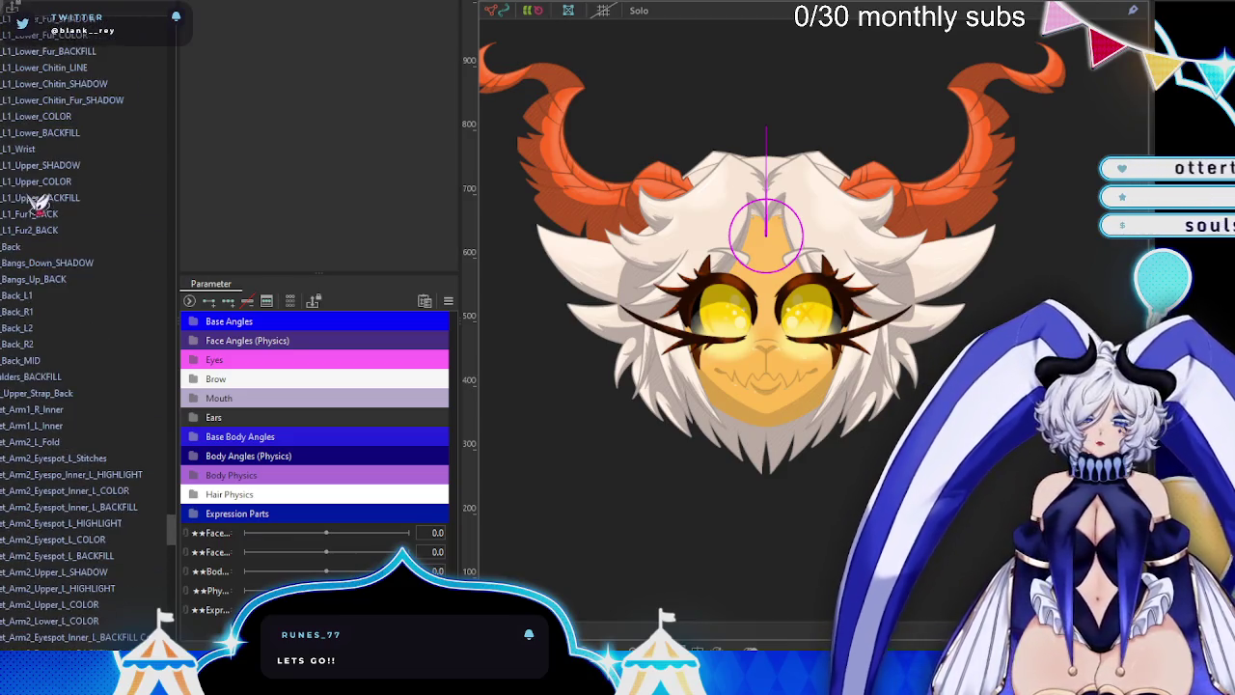
click(34, 248)
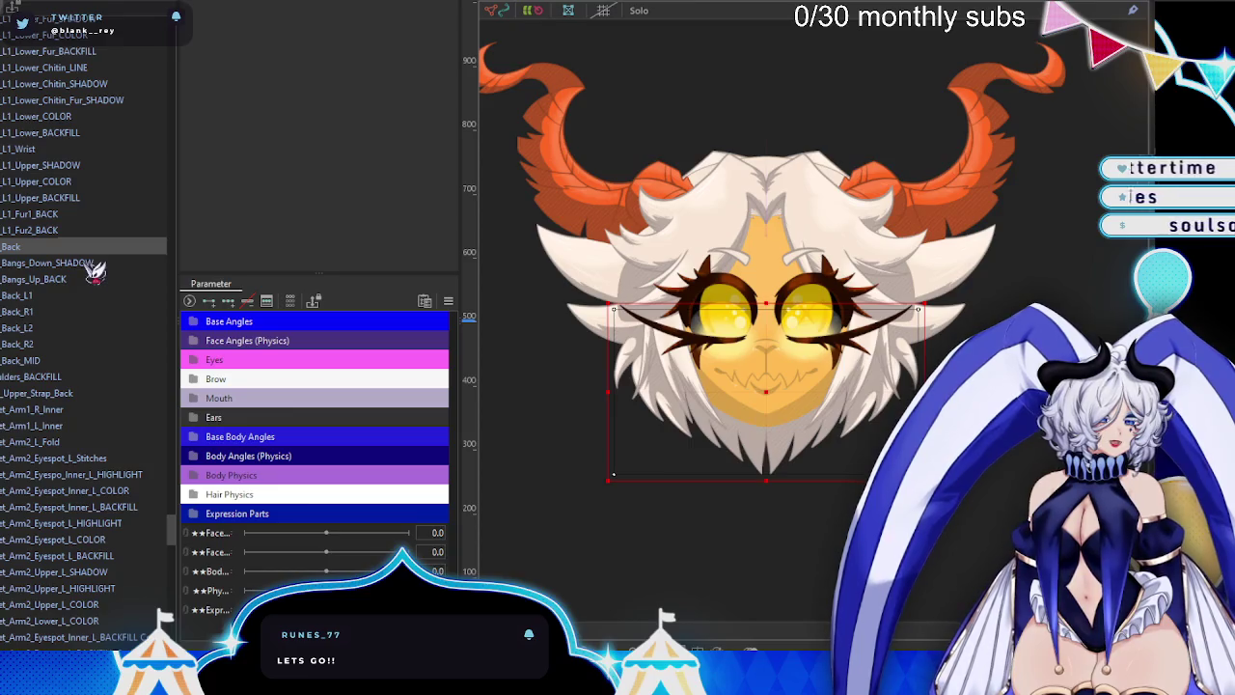
shift+click(45, 362)
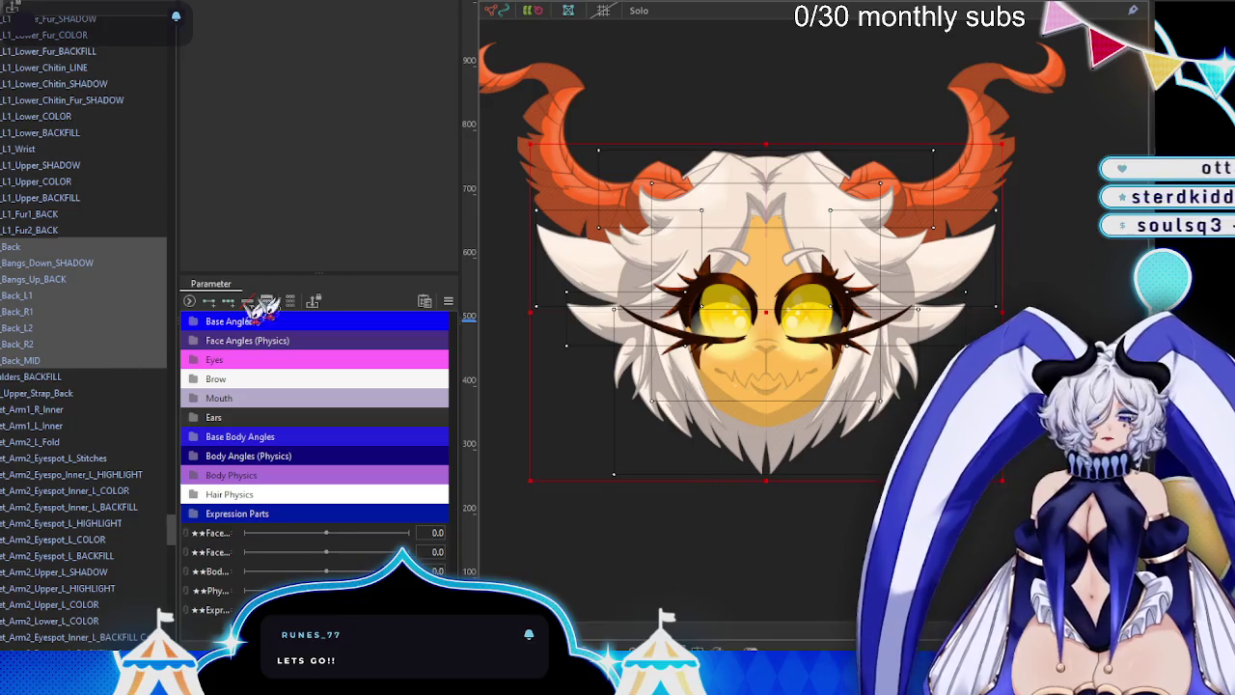
- Create a Hair_Back rotation deformer for the back hair and reselect its layers
click(528, 9)
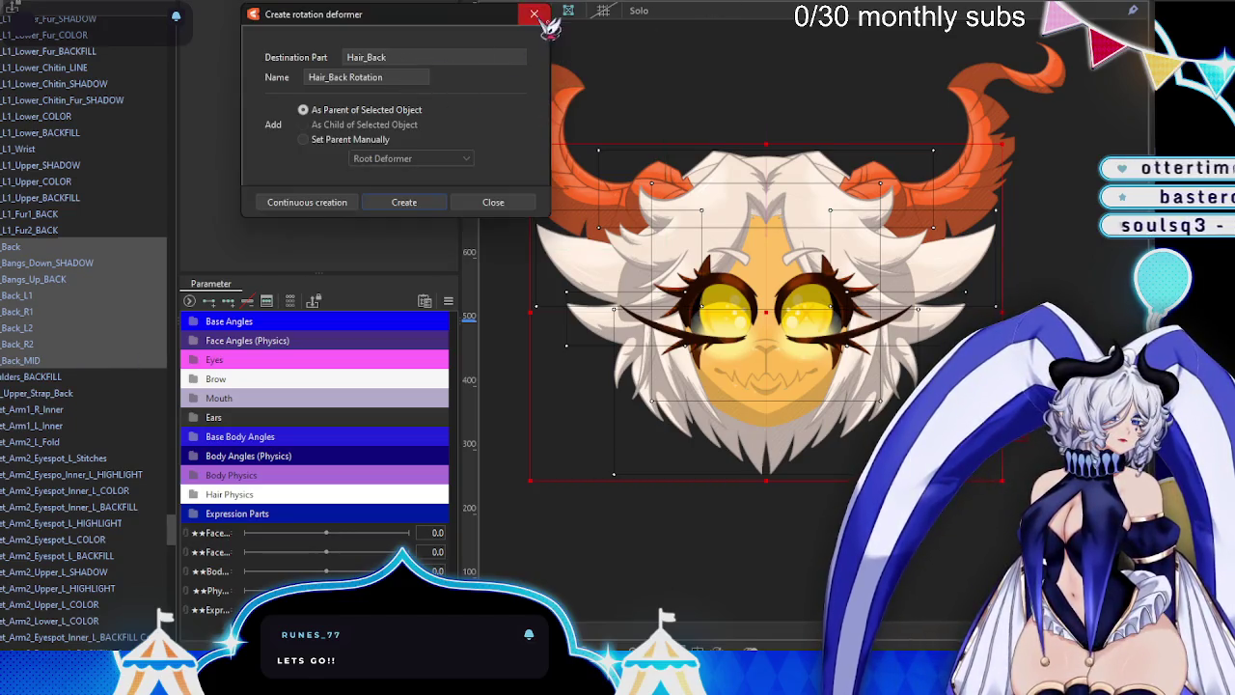
click(539, 18)
right_click(44, 353)
click(152, 454)
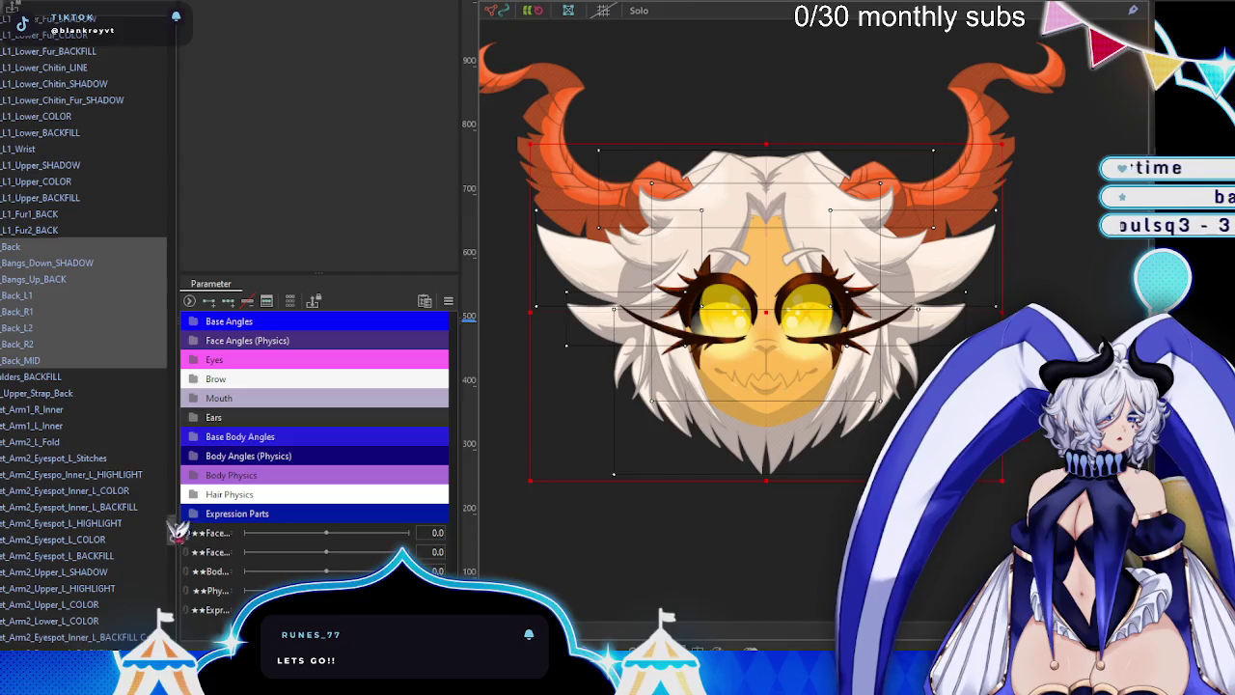
scroll(87, 290, up, 10)
click(29, 39)
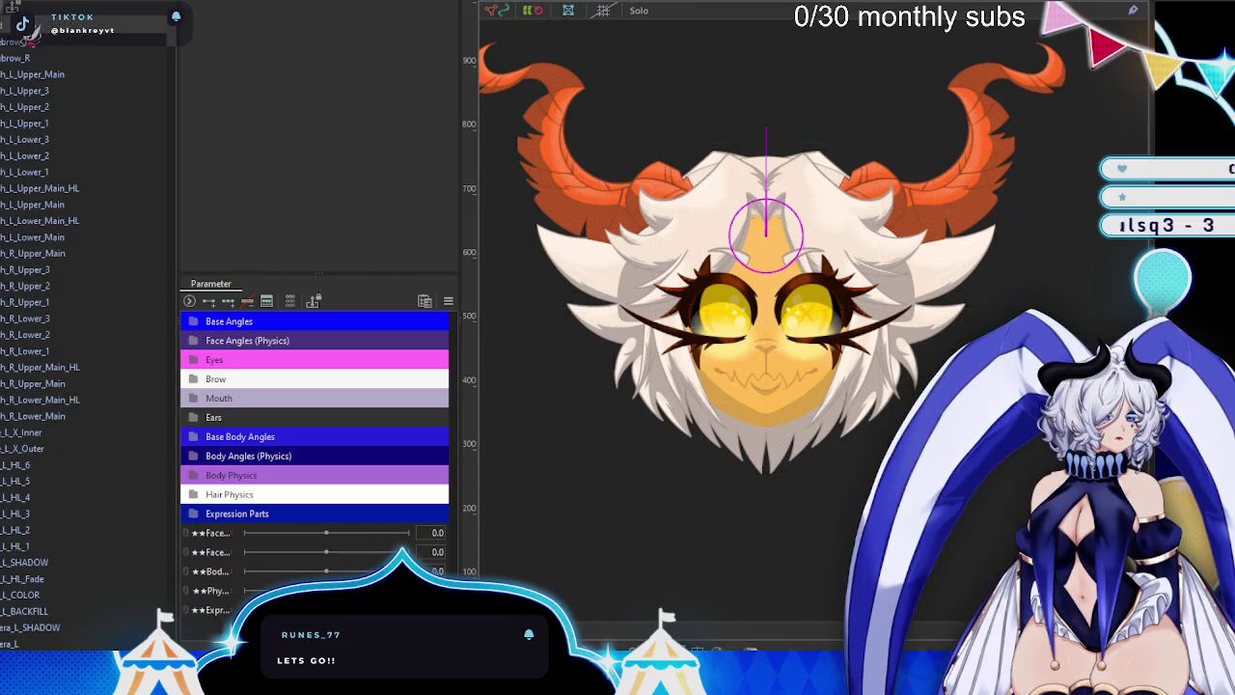
right_click(19, 27)
click(93, 154)
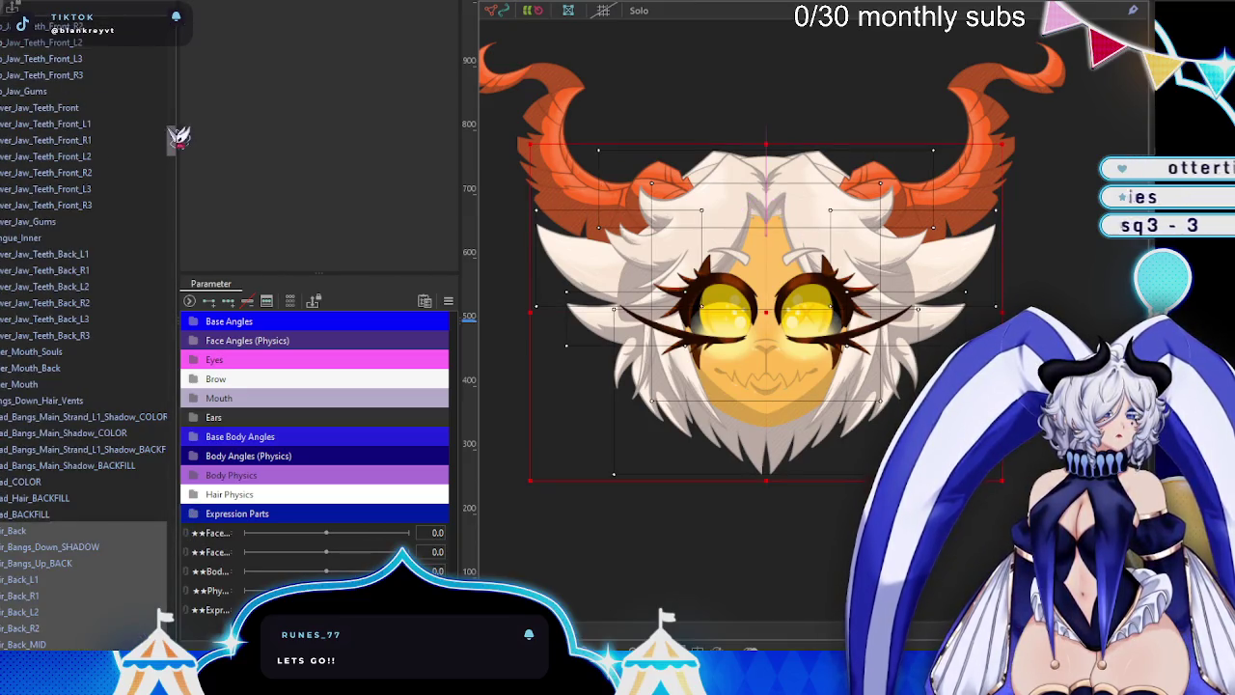
- Select upper-fur layers and a layer near the top of the Parts list
drag(178, 136, 179, 39)
click(58, 41)
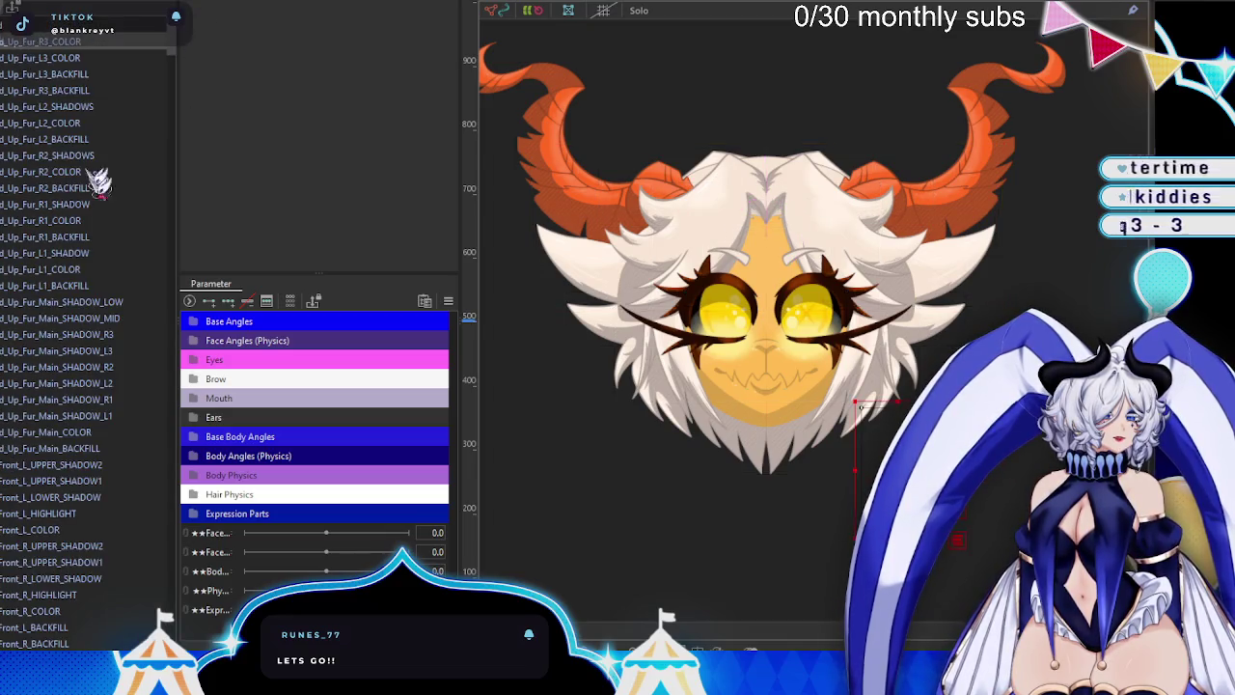
scroll(116, 285, down, 3)
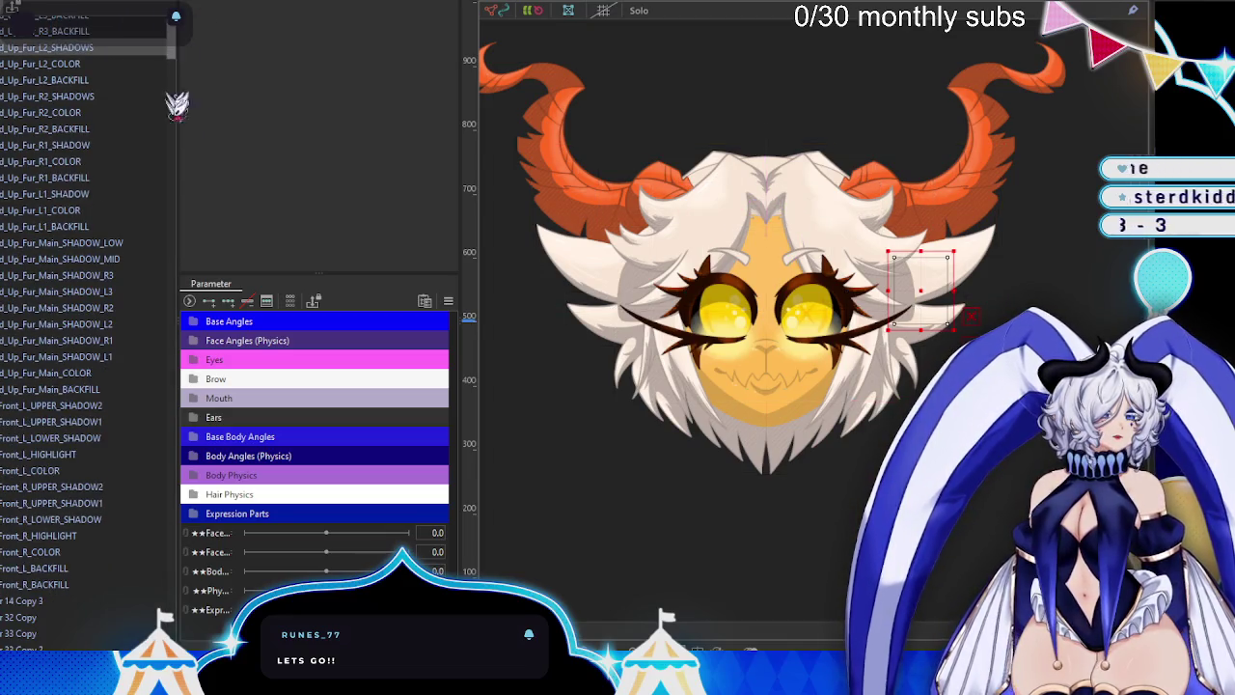
scroll(155, 77, up, 3)
click(10, 49)
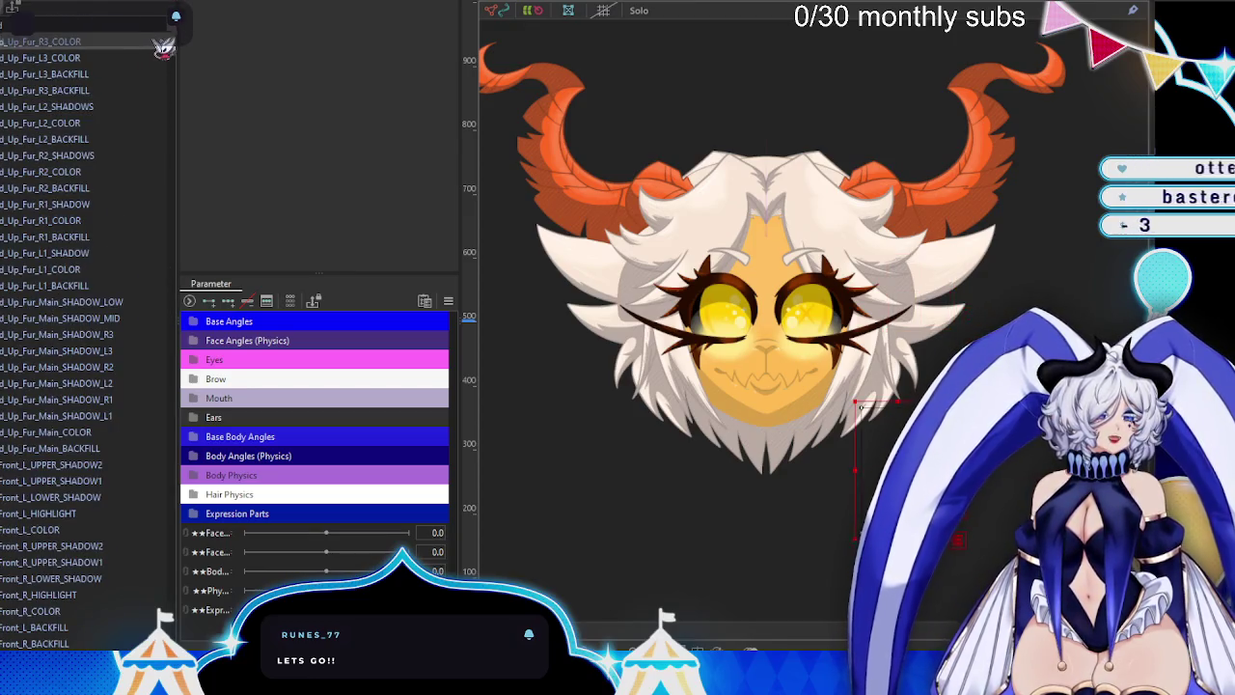
drag(171, 38, 172, 579)
scroll(87, 338, down, 5)
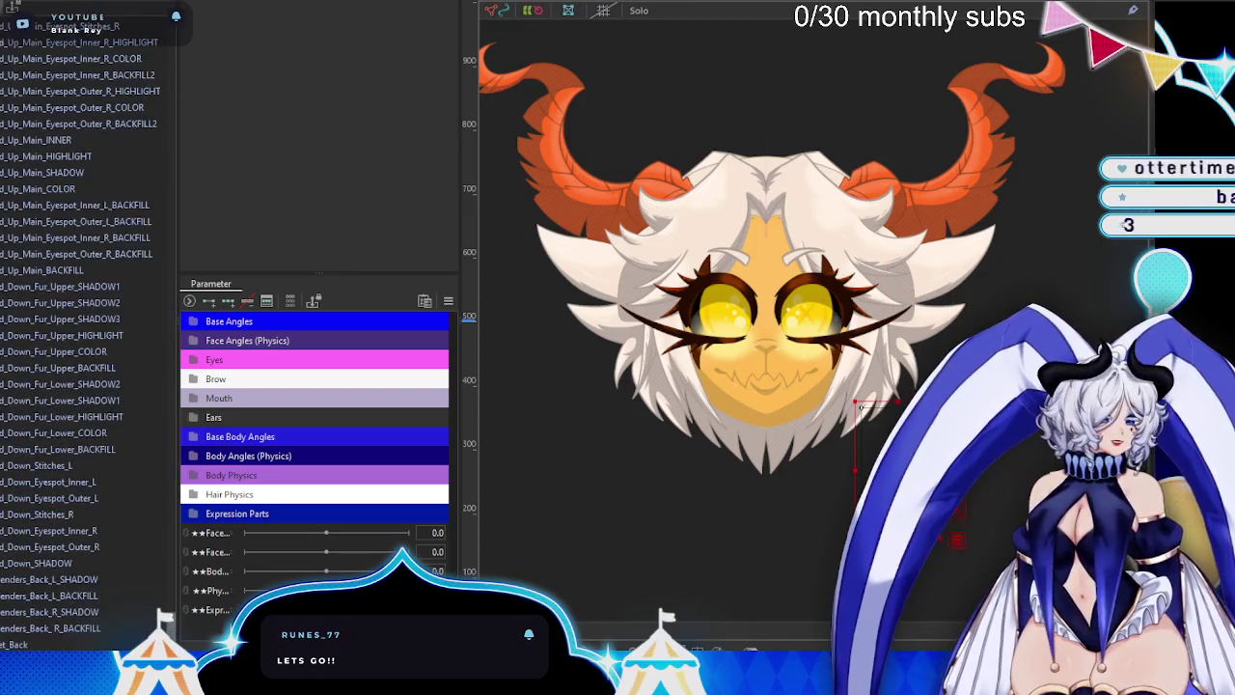
- Place every layer under a new rotation deformer named Unrigged Parts, then select the eyebrow
key(ctrl+a)
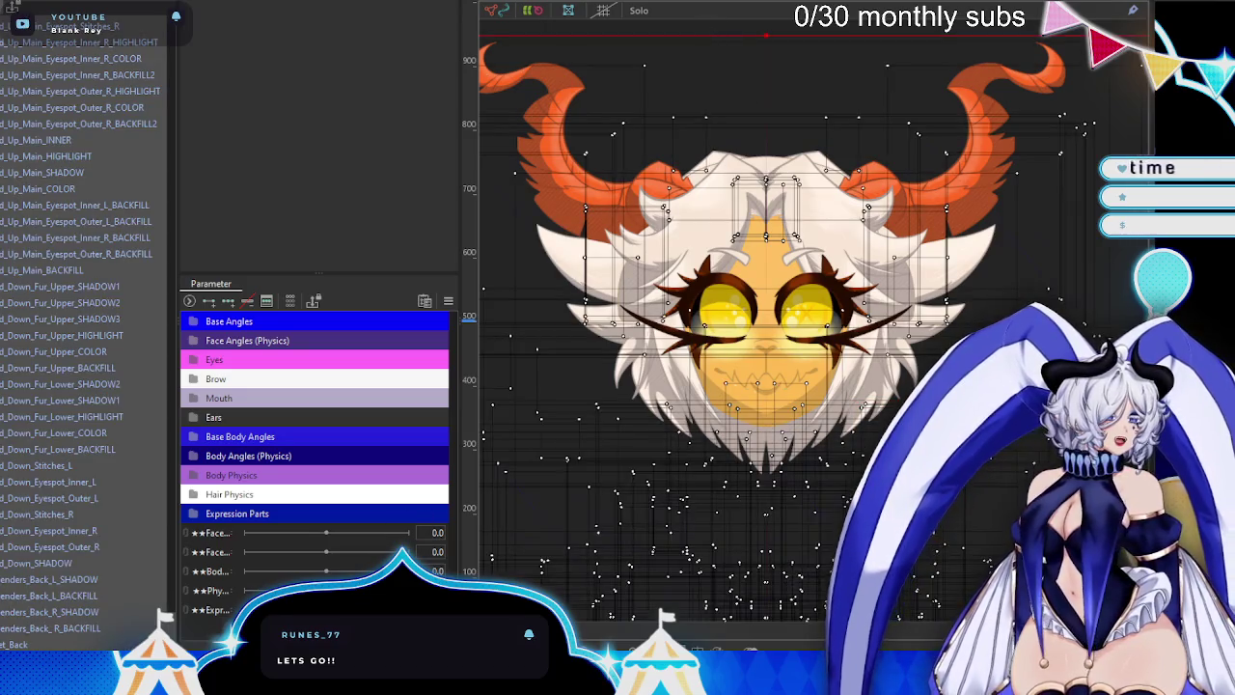
click(532, 11)
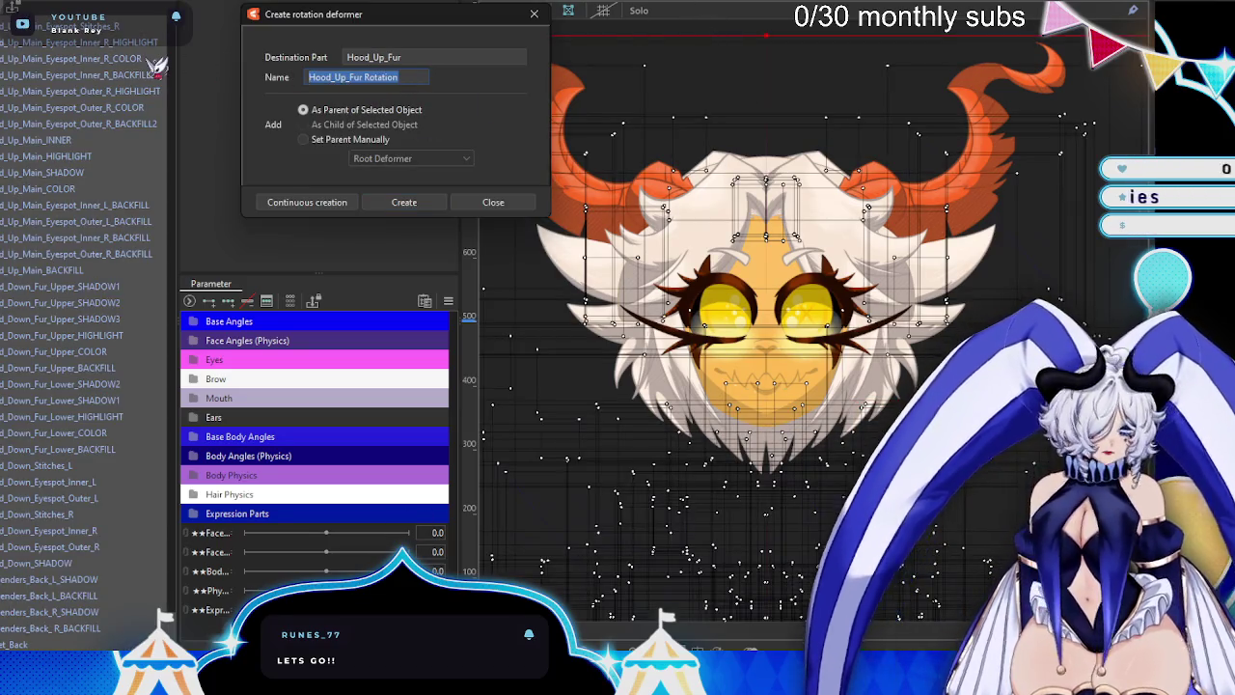
text(Uni)
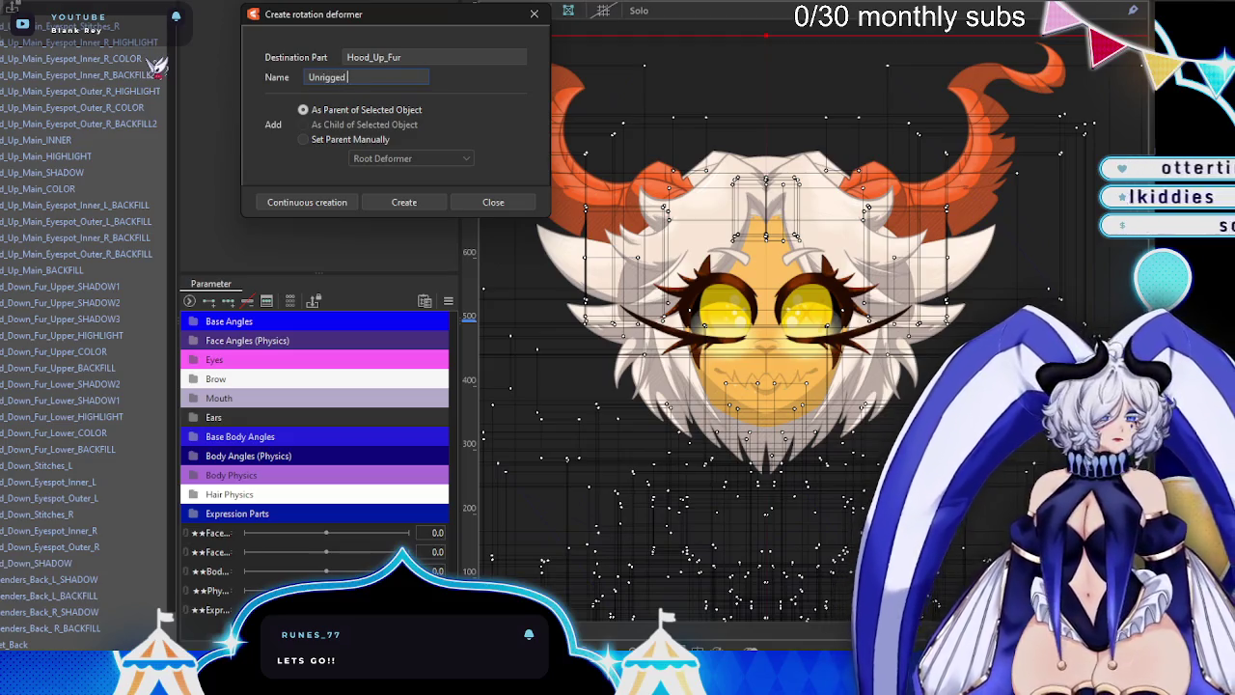
click(378, 195)
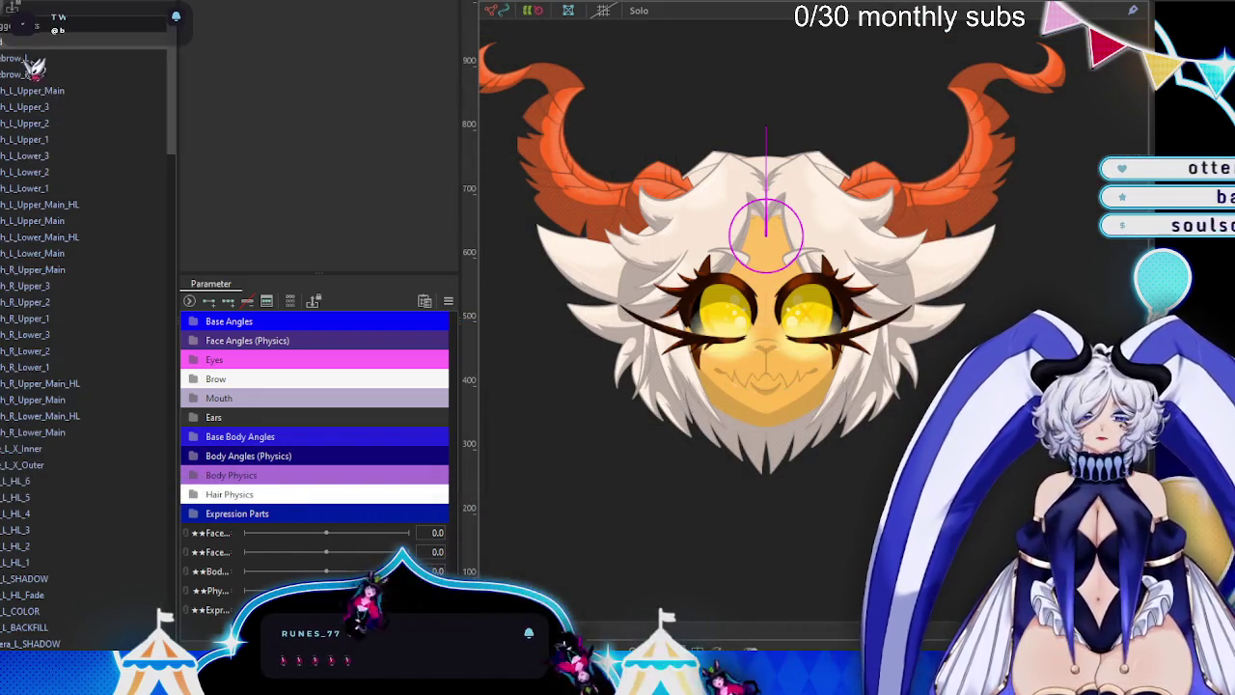
click(33, 60)
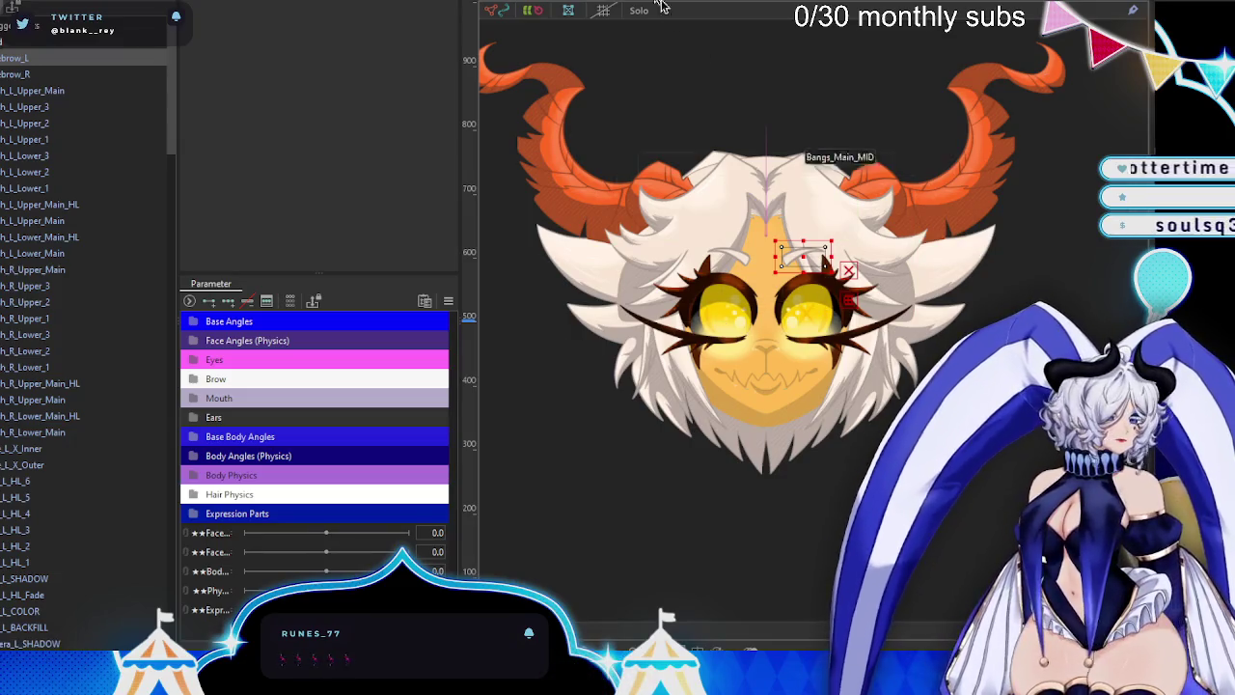
- Open Brow_L in Mesh Edit, zoom in, and set up the Stroke mesh tool along its top
double_click(825, 261)
key(e)
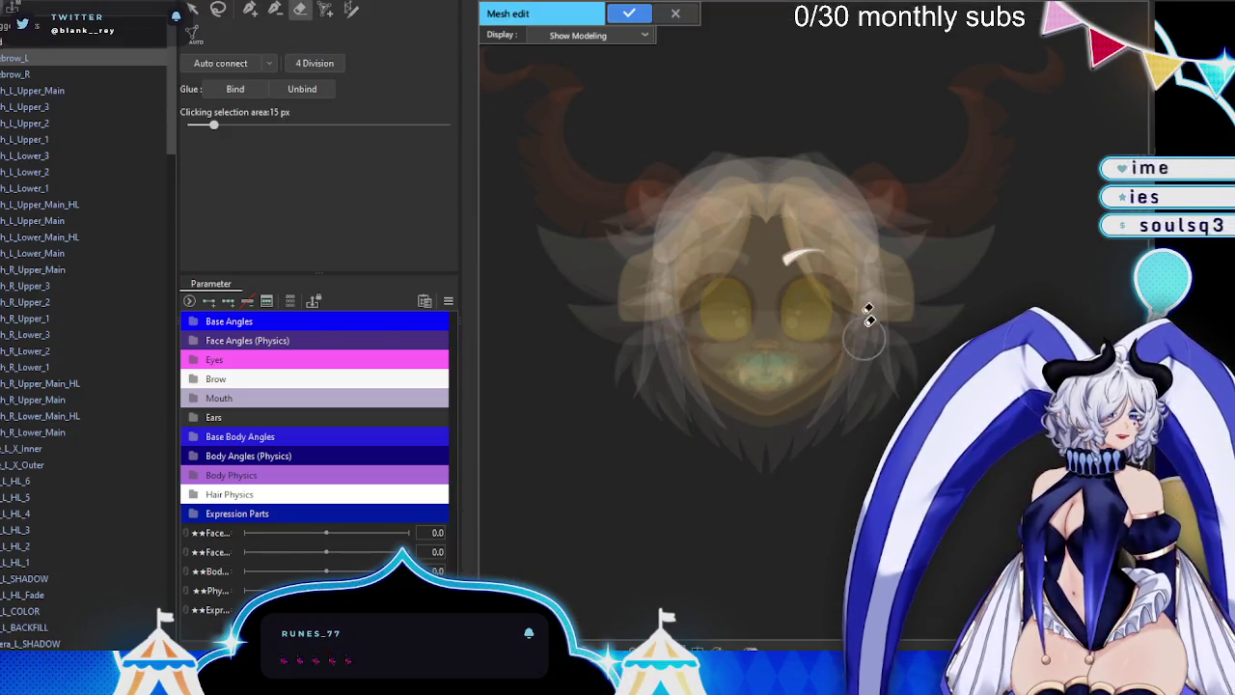
scroll(864, 290, up, 5)
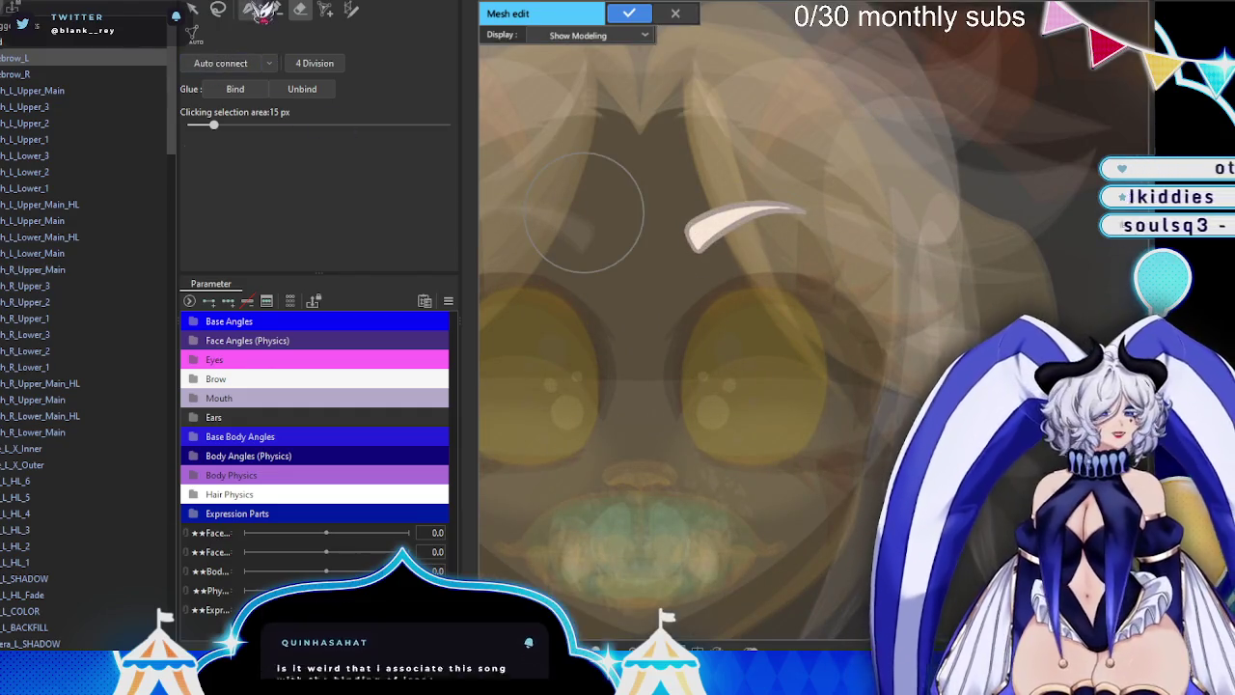
key(p)
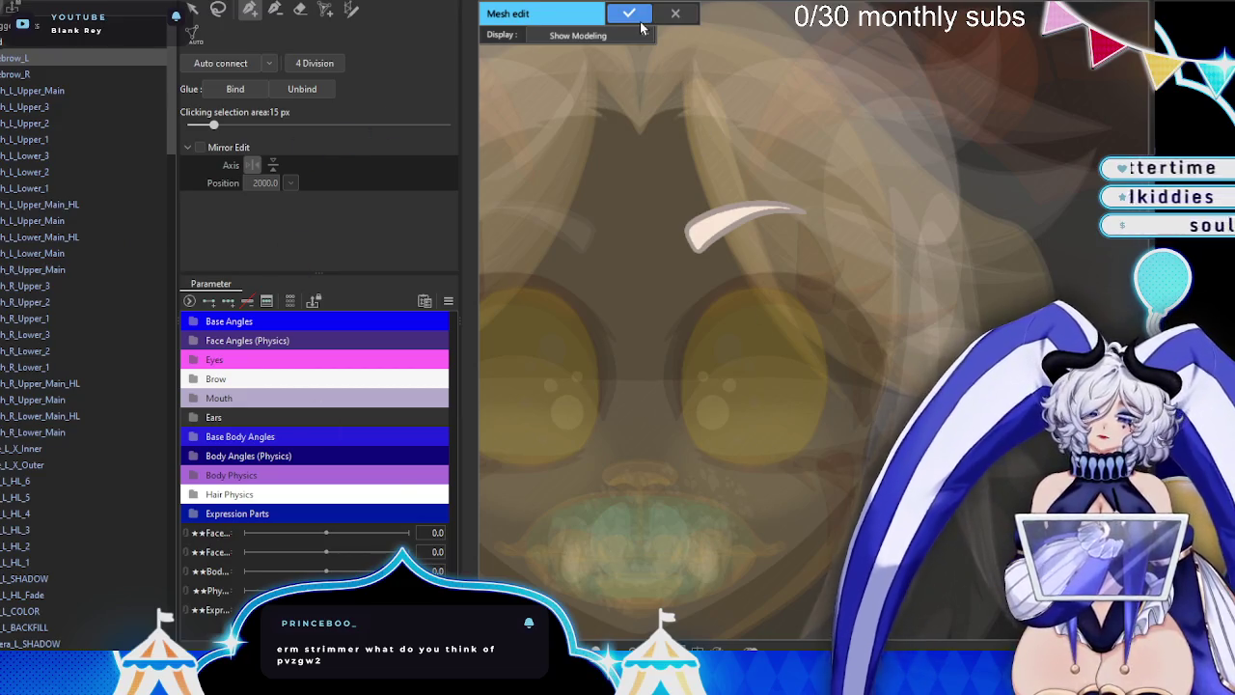
scroll(784, 216, up, 3)
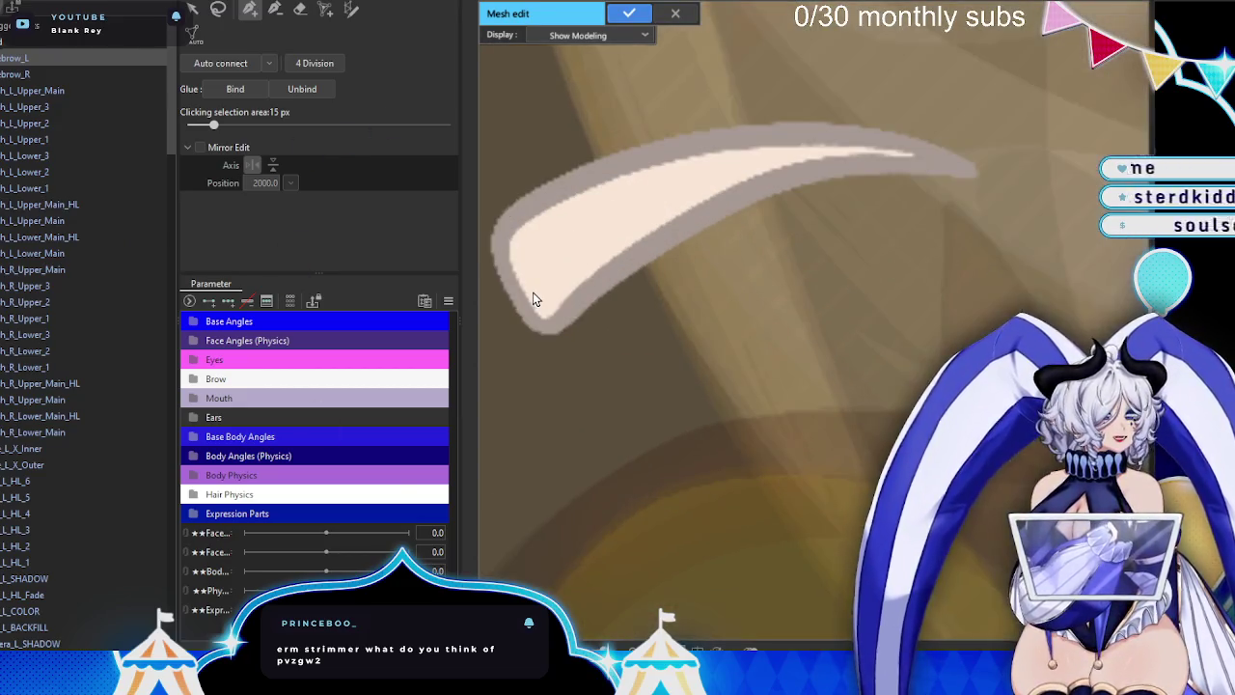
scroll(545, 302, up, 2)
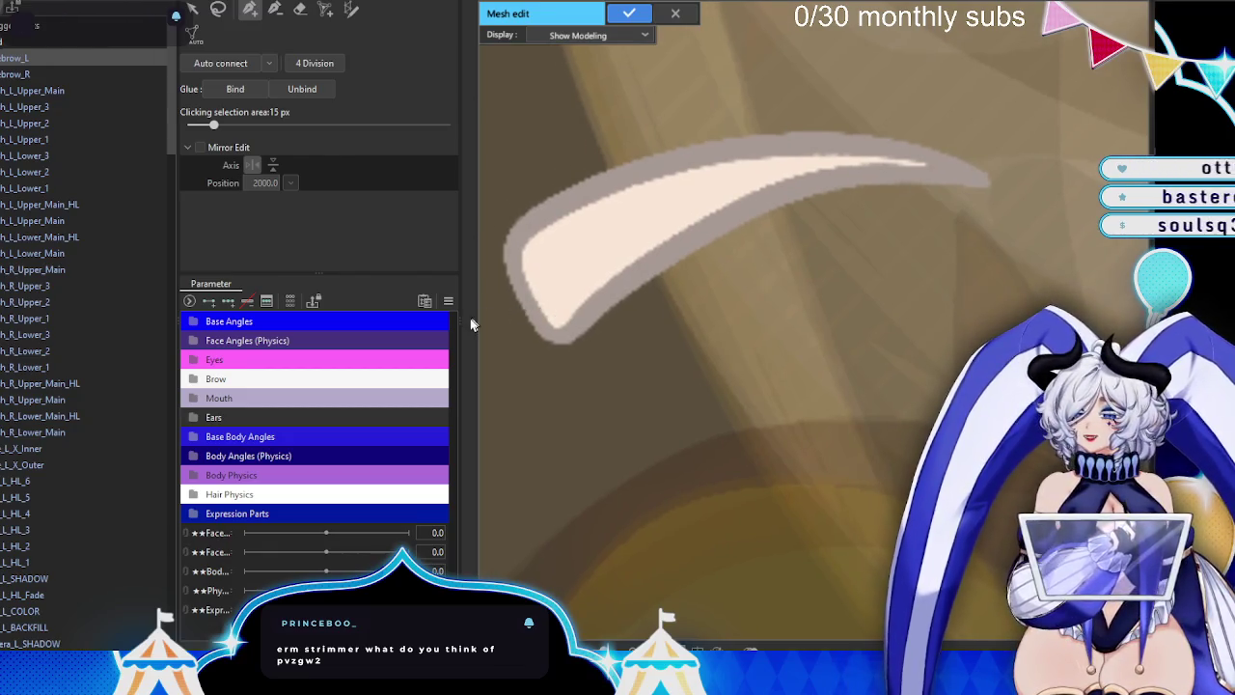
mouse_move(461, 318)
mouse_down()
mouse_move(363, 309)
mouse_move(382, 309)
mouse_up()
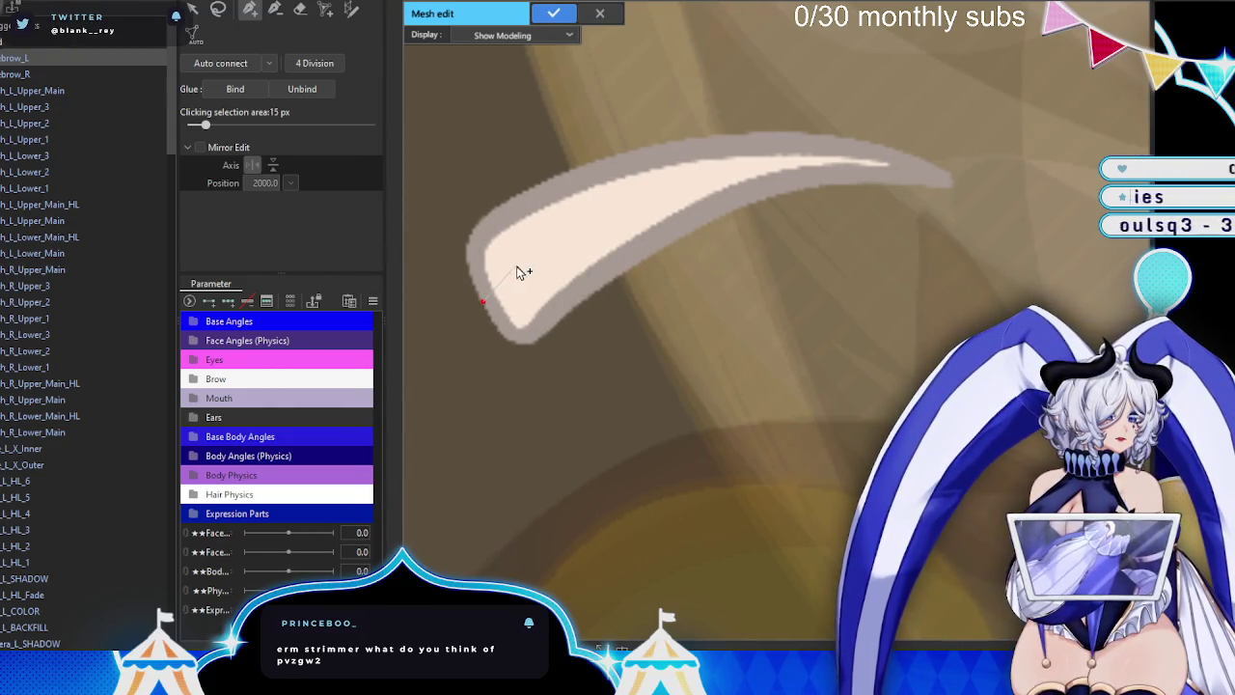
key(e)
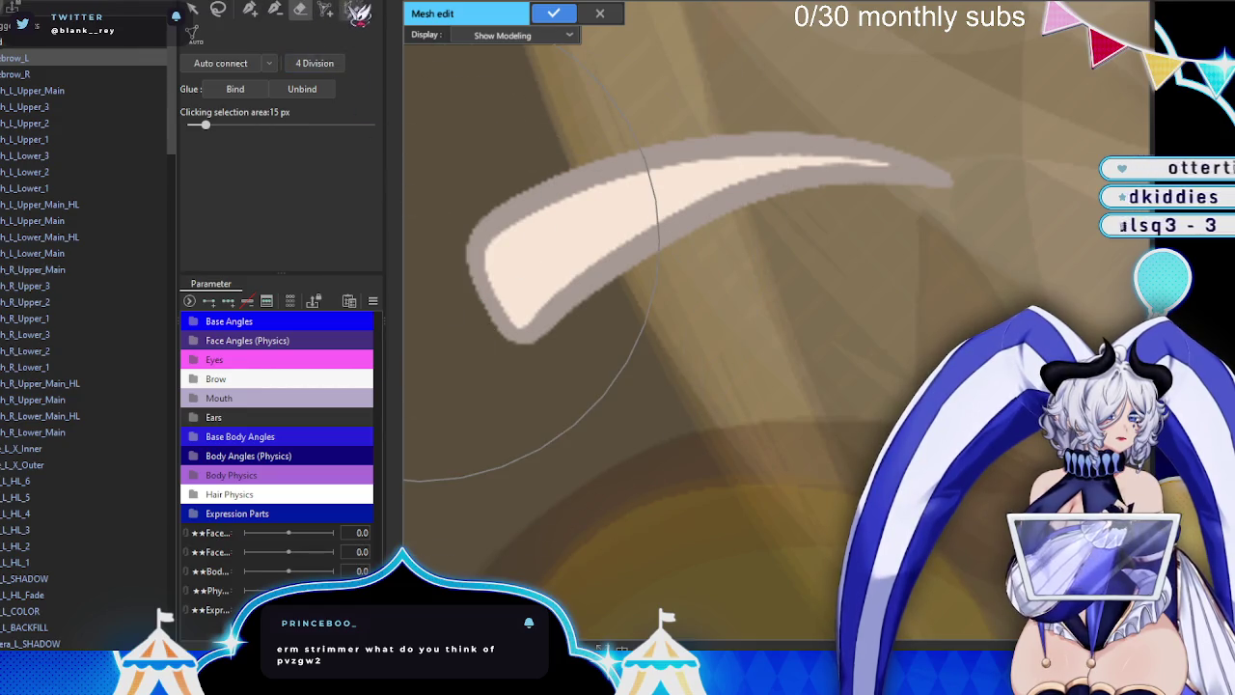
key(b)
scroll(498, 210, up, 2)
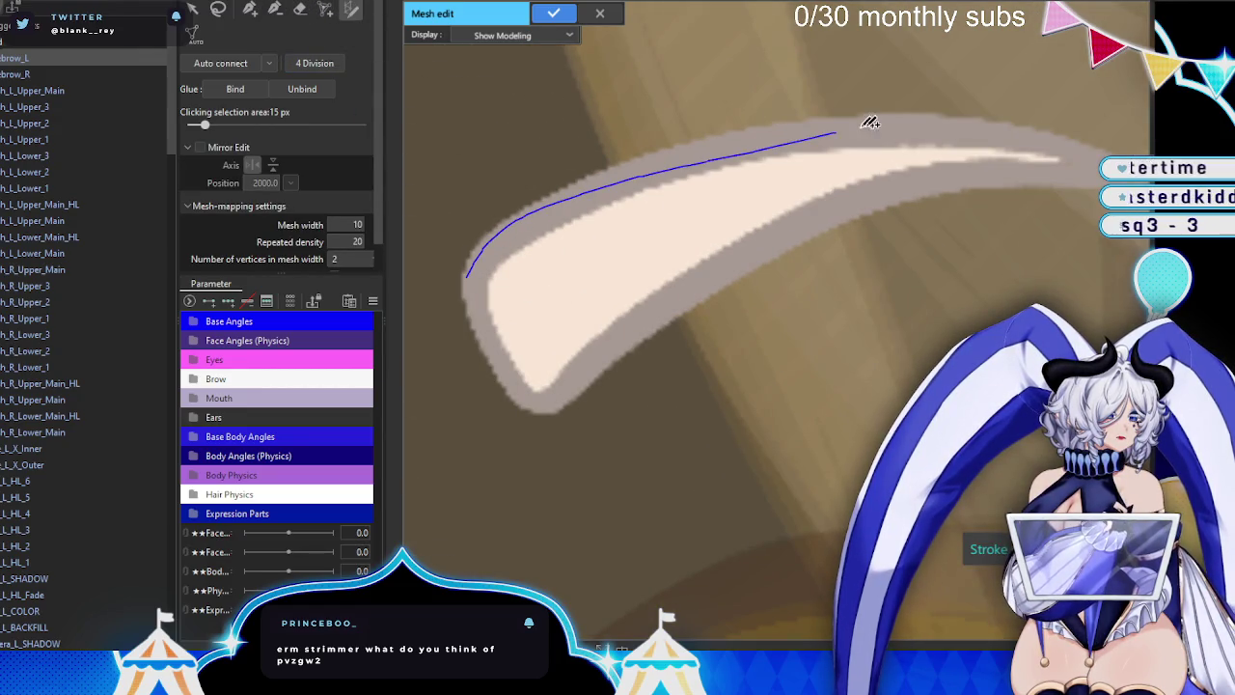
- Reshape the first stroke's points to follow the brow's upper edge and left tip
scroll(901, 188, down, 2)
scroll(965, 142, up, 2)
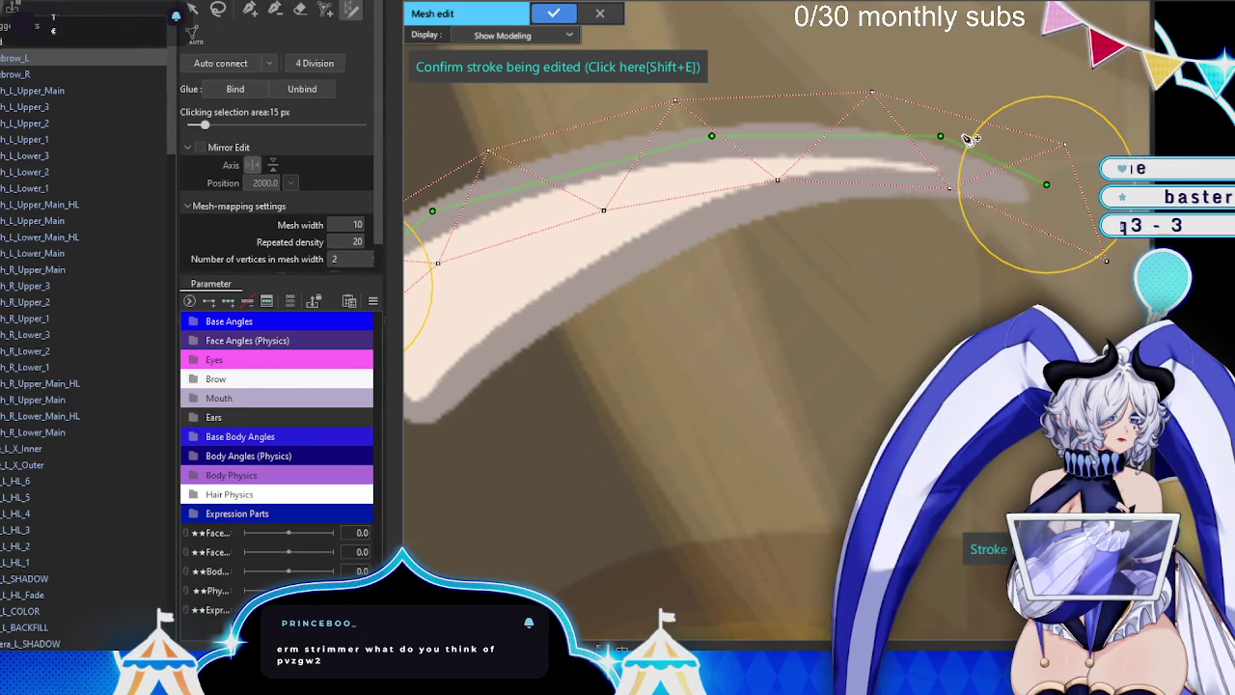
drag(1061, 195, 1046, 205)
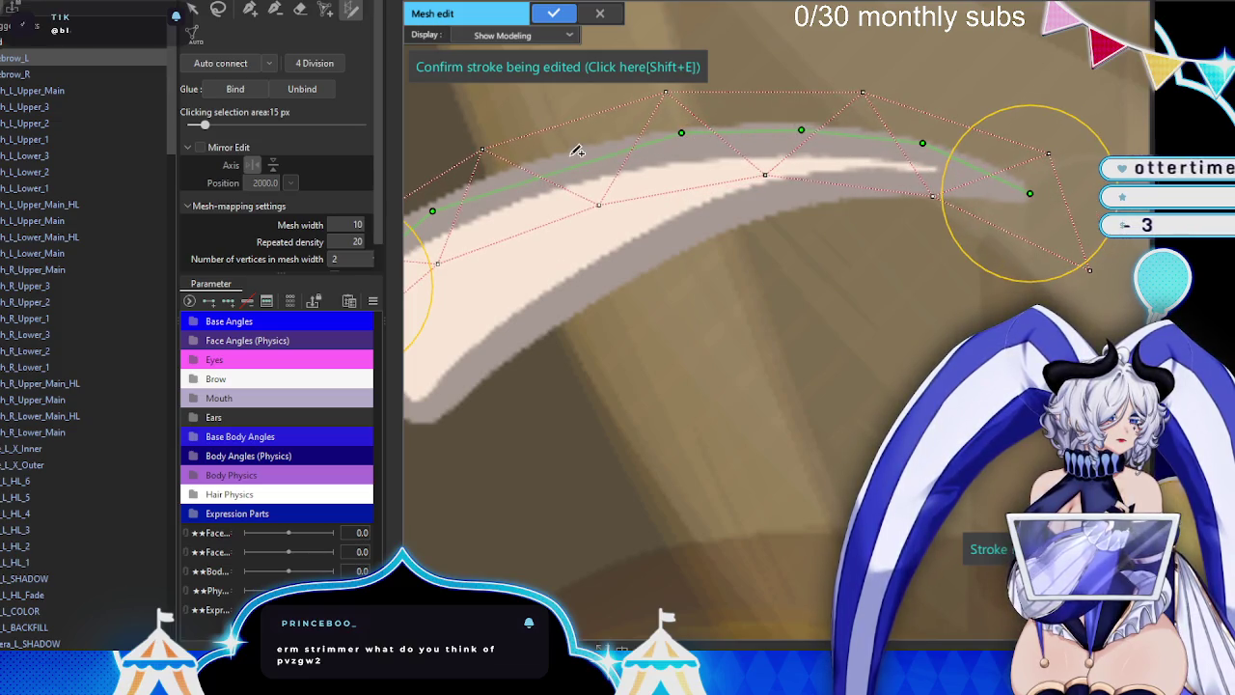
drag(496, 185, 651, 188)
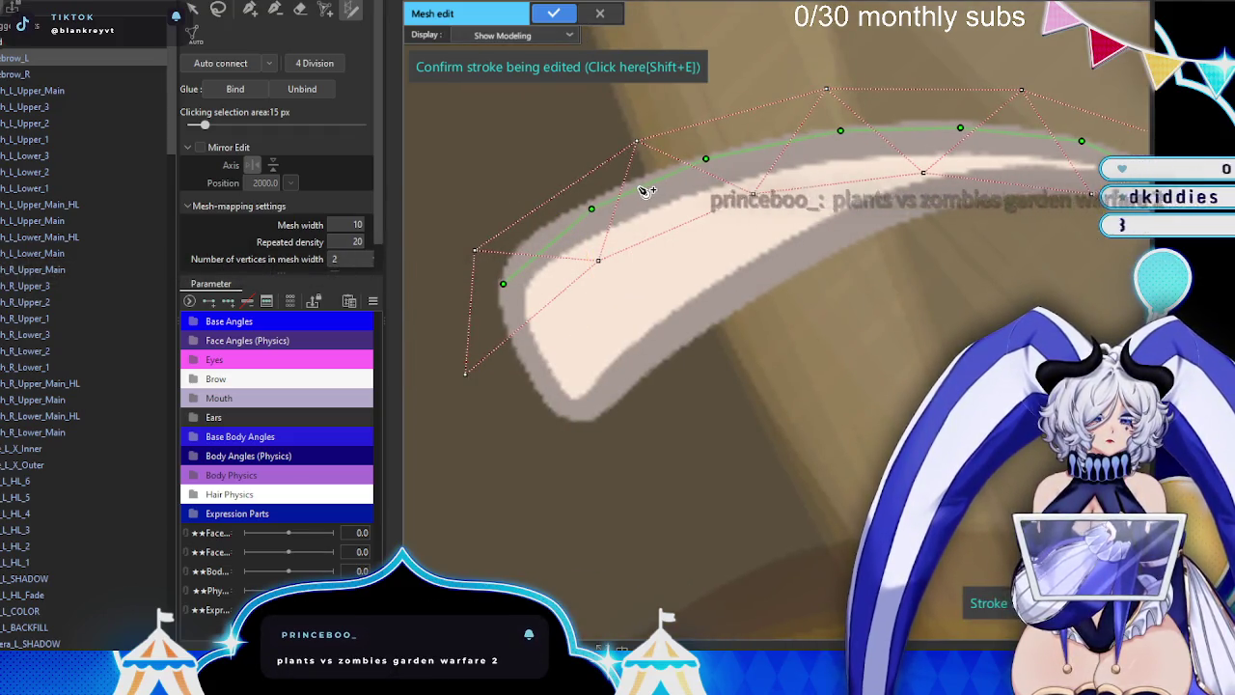
drag(591, 208, 578, 207)
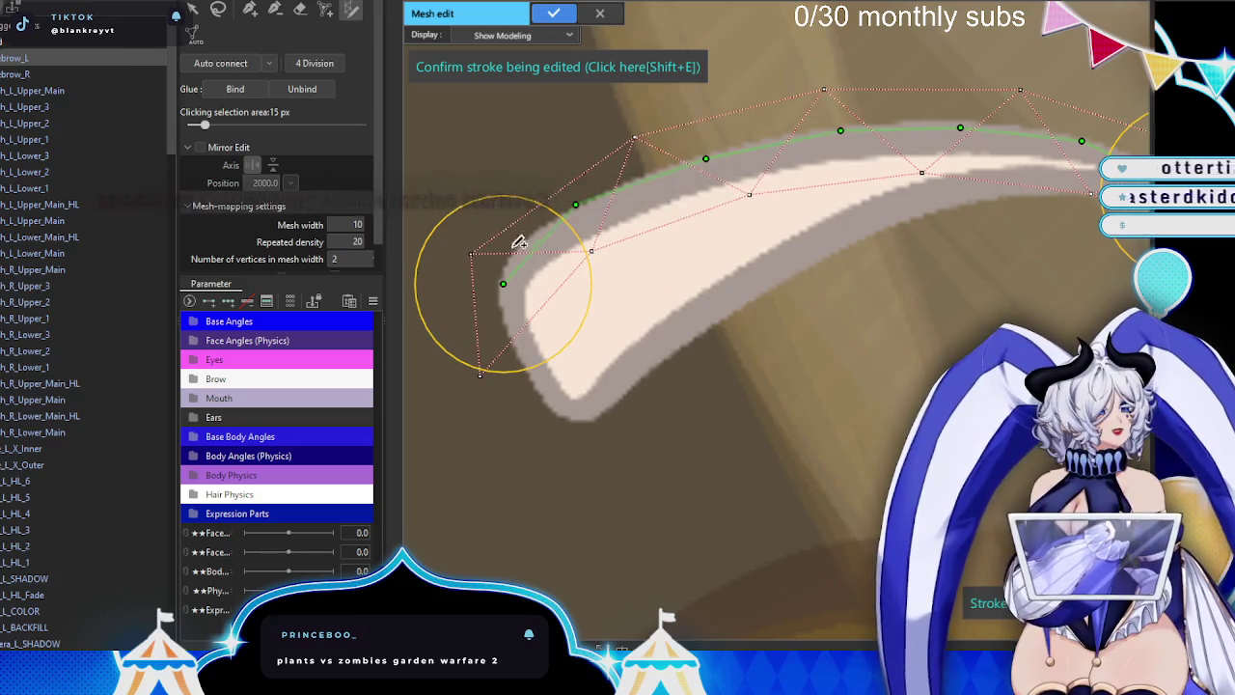
mouse_move(510, 276)
mouse_down()
mouse_move(498, 293)
mouse_move(475, 288)
mouse_up()
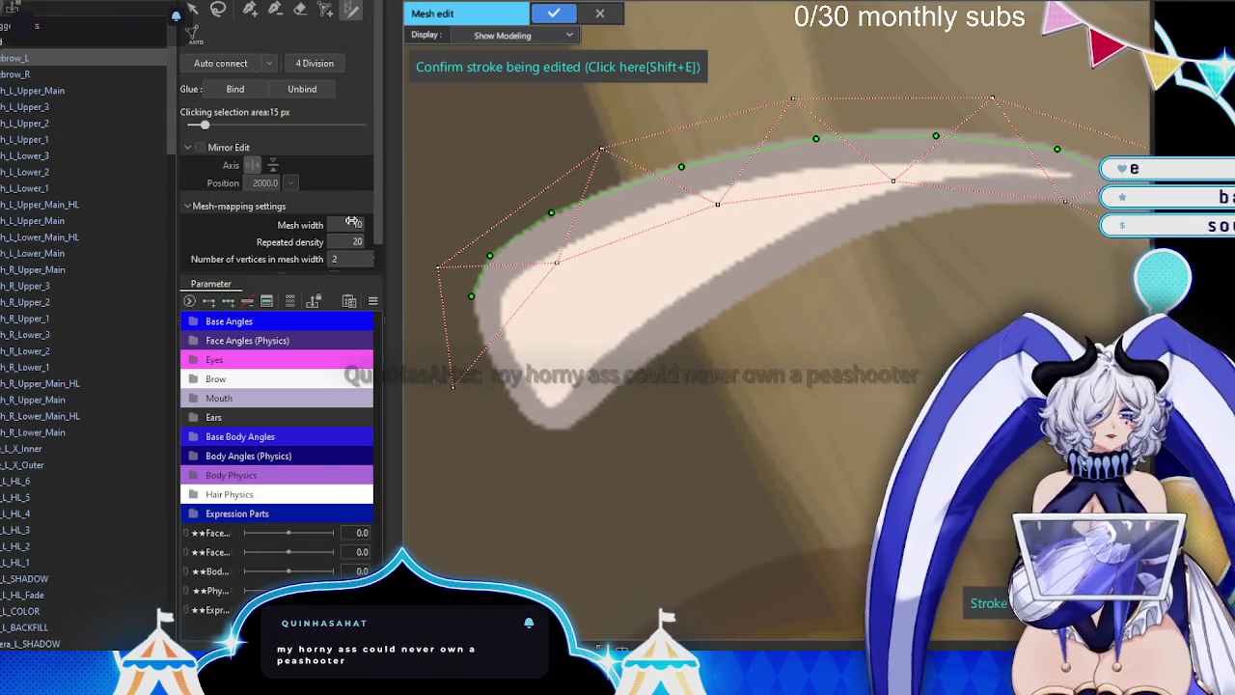
- Set the stroke Mesh width and Repeated density to 6
scroll(359, 224, down, 2)
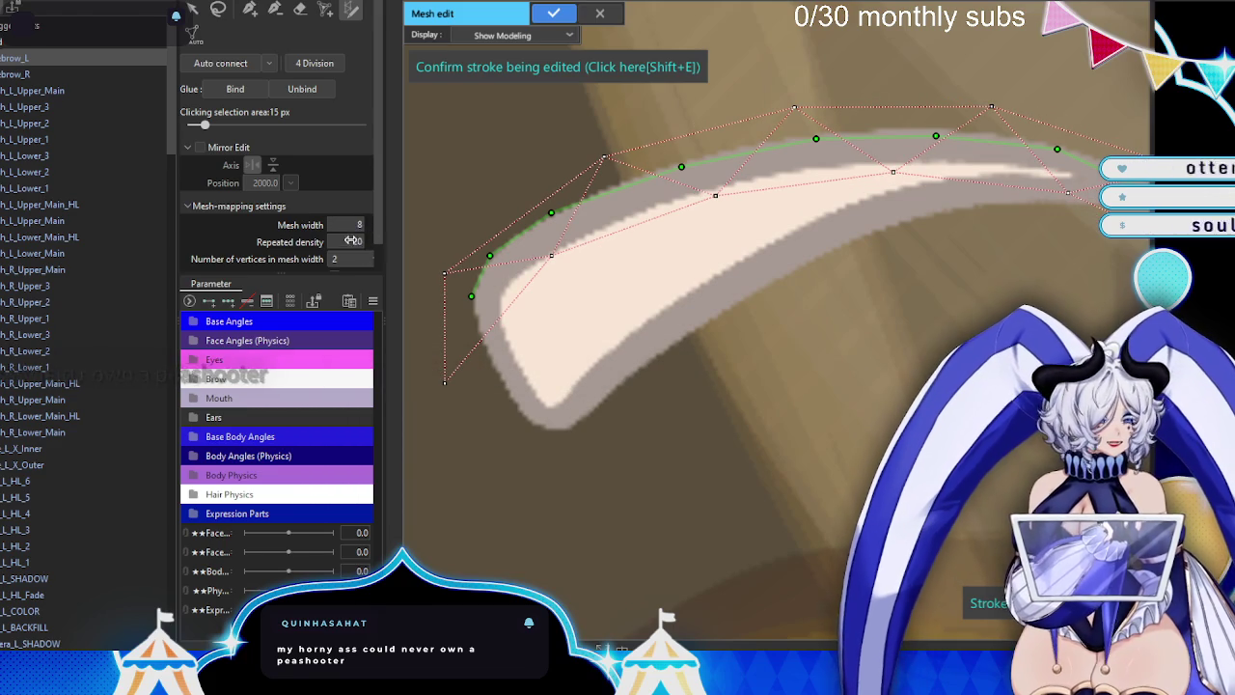
scroll(359, 241, down, 3)
scroll(359, 241, down, 3)
scroll(359, 242, down, 2)
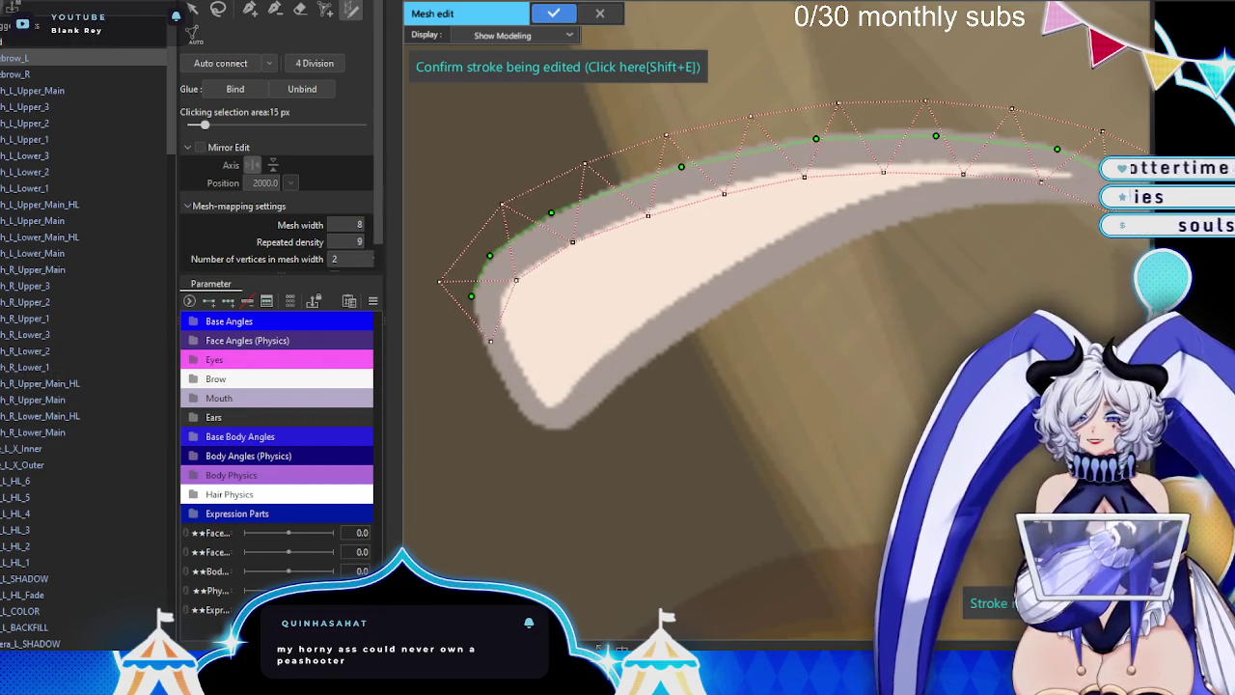
scroll(360, 228, down, 1)
scroll(359, 224, down, 2)
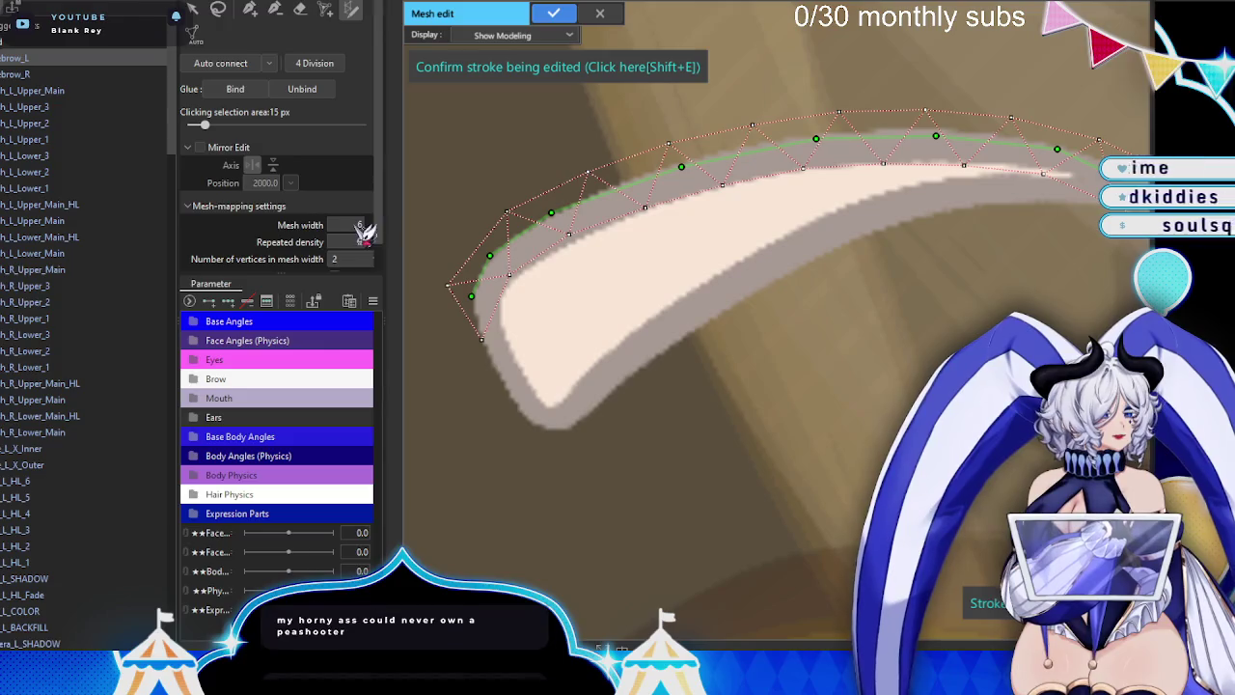
scroll(691, 229, down, 2)
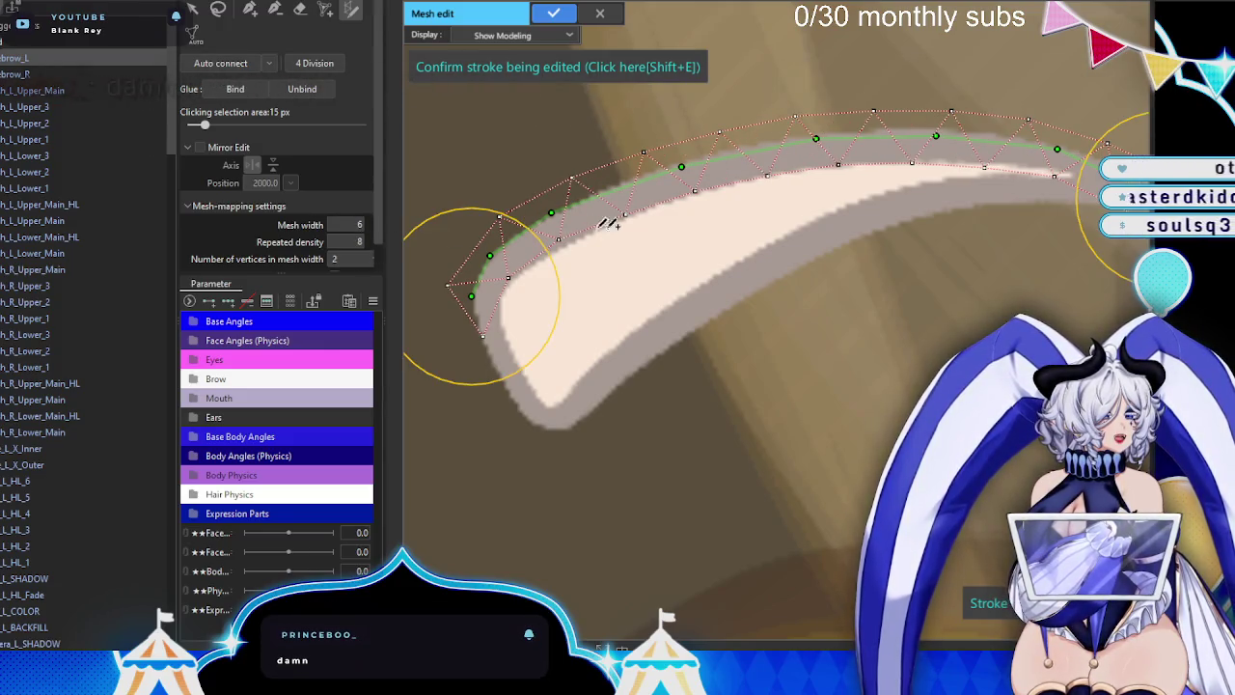
scroll(691, 228, down, 1)
scroll(767, 214, up, 2)
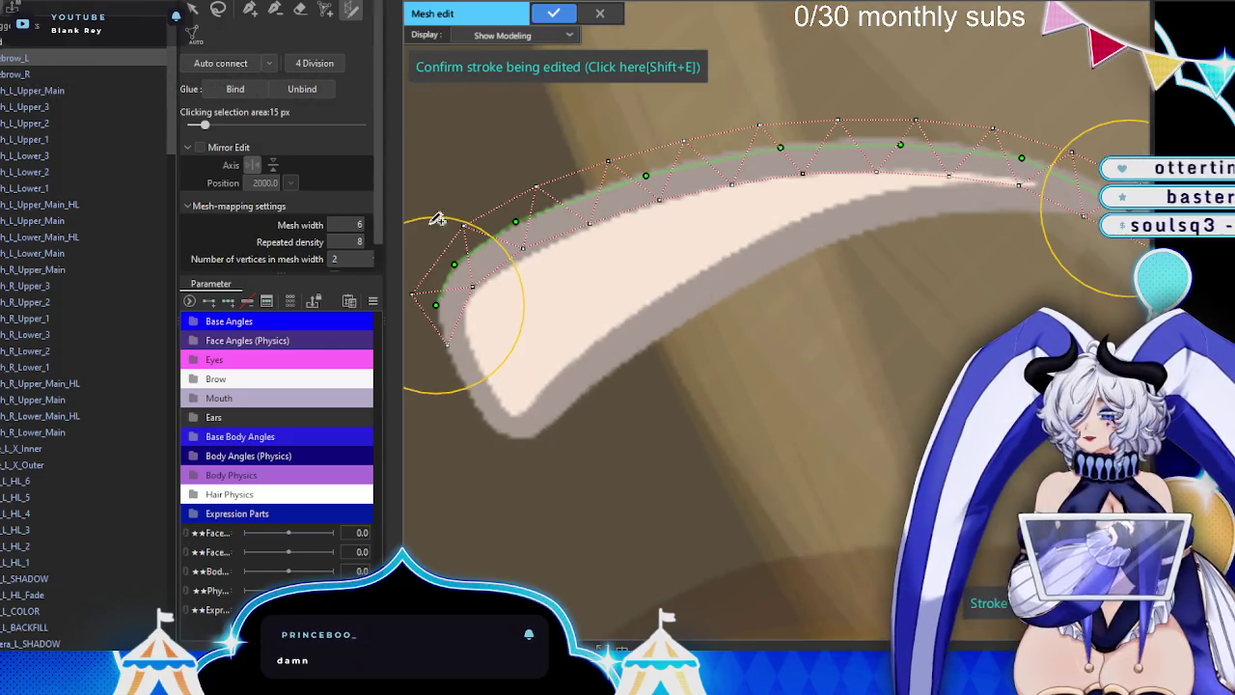
drag(355, 241, 371, 241)
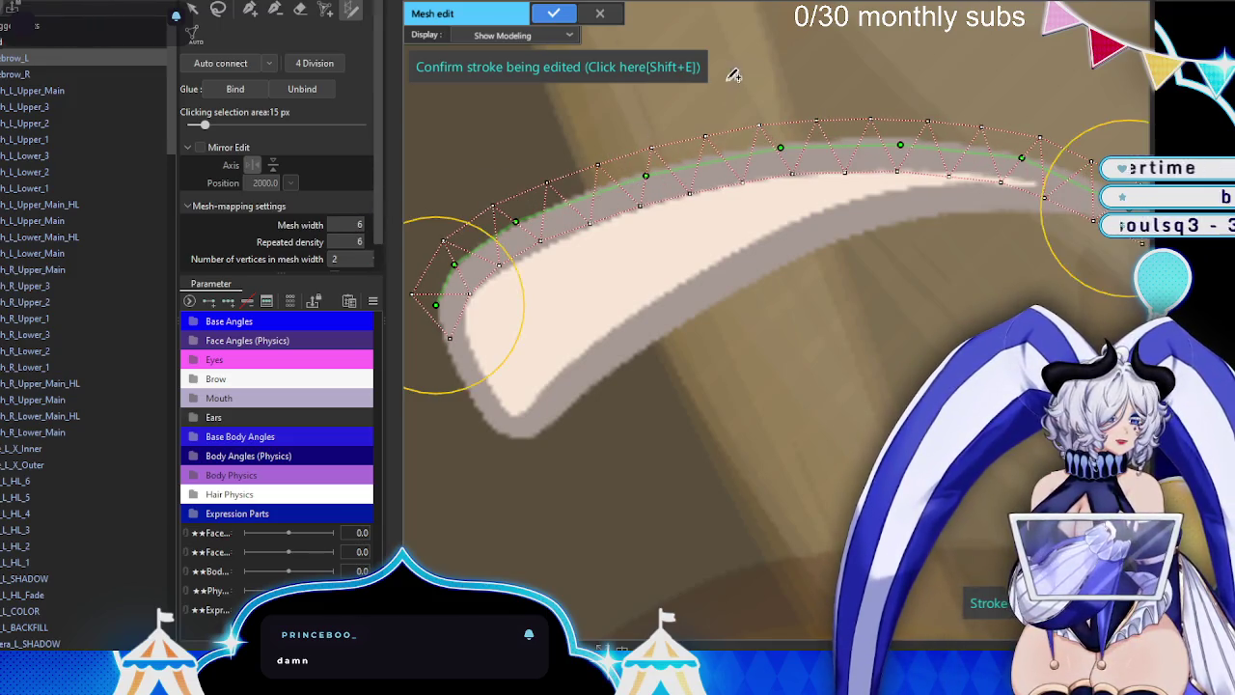
scroll(618, 193, down, 2)
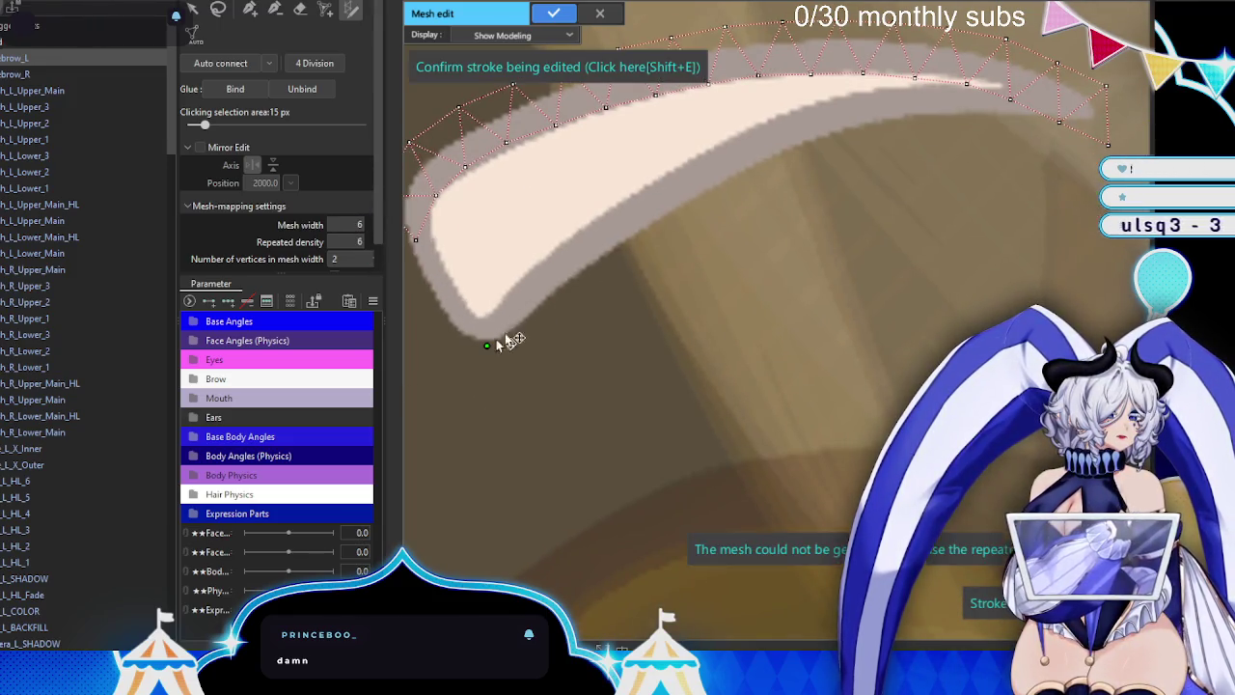
- Draw a second stroke hugging the brow's lower edge and confirm the strokes
mouse_move(929, 116)
mouse_down()
mouse_move(965, 123)
mouse_move(854, 123)
mouse_up()
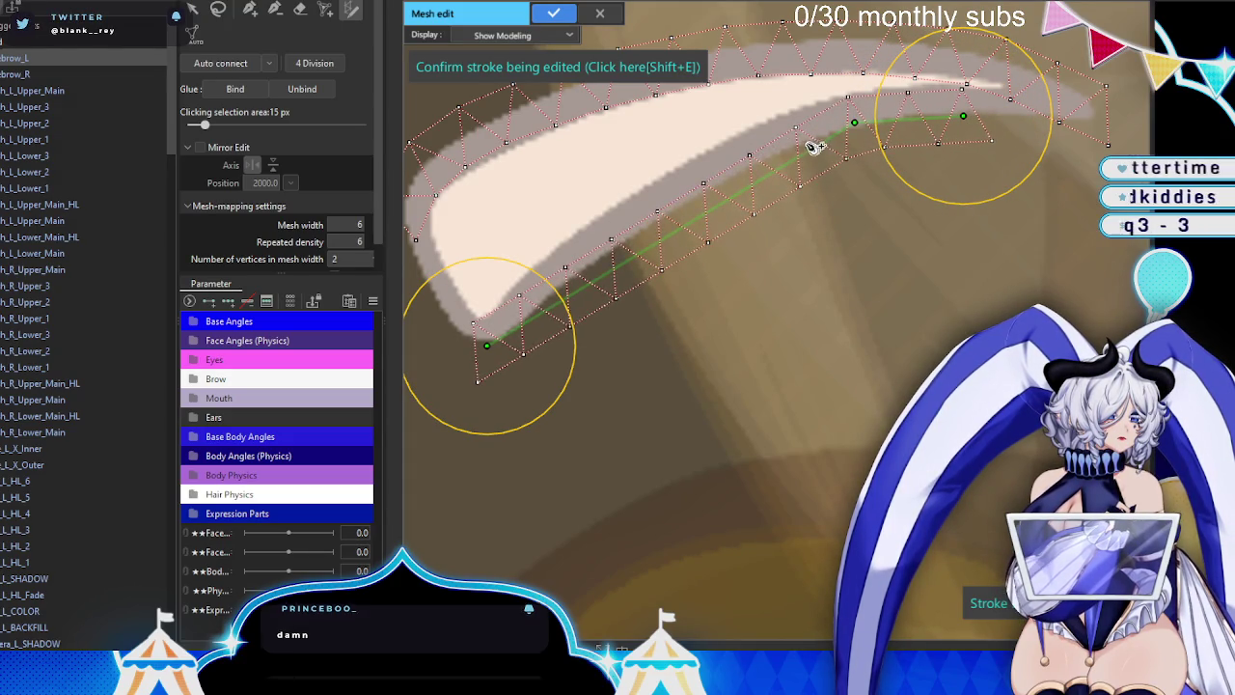
drag(772, 172, 742, 166)
drag(632, 243, 628, 230)
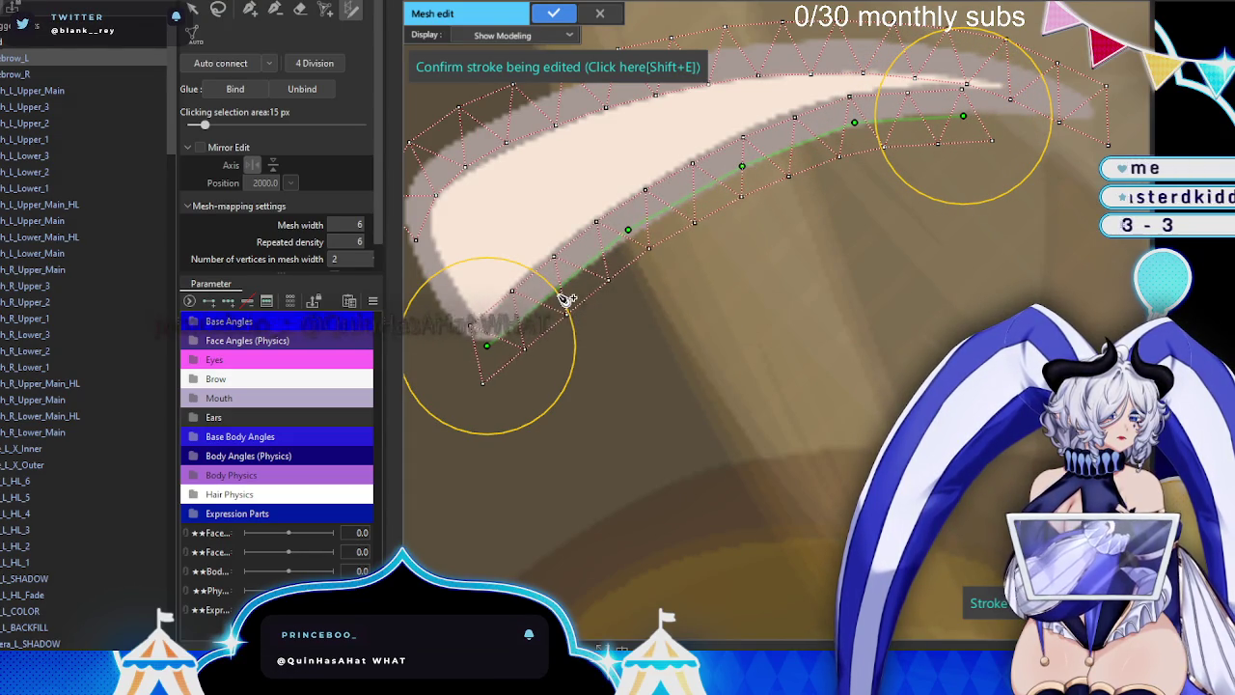
click(558, 67)
- Reconnect and nudge stray vertices onto the eyebrow's outline edge
click(249, 9)
scroll(520, 271, up, 2)
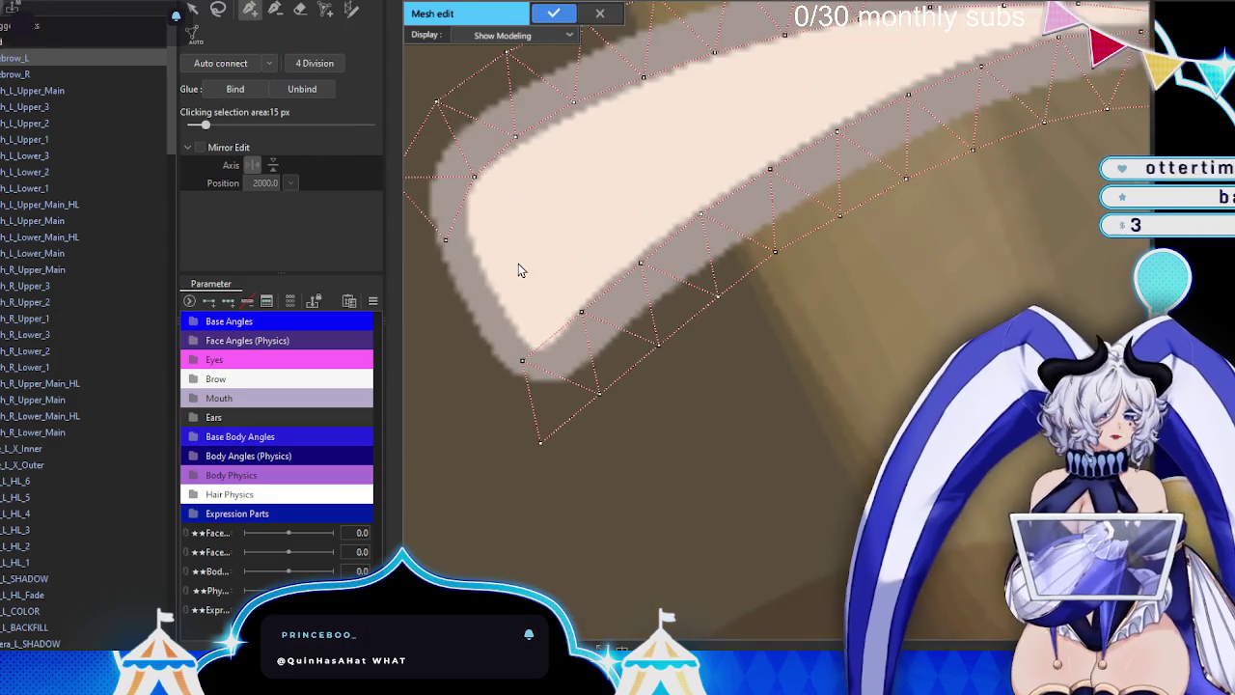
scroll(454, 237, up, 1)
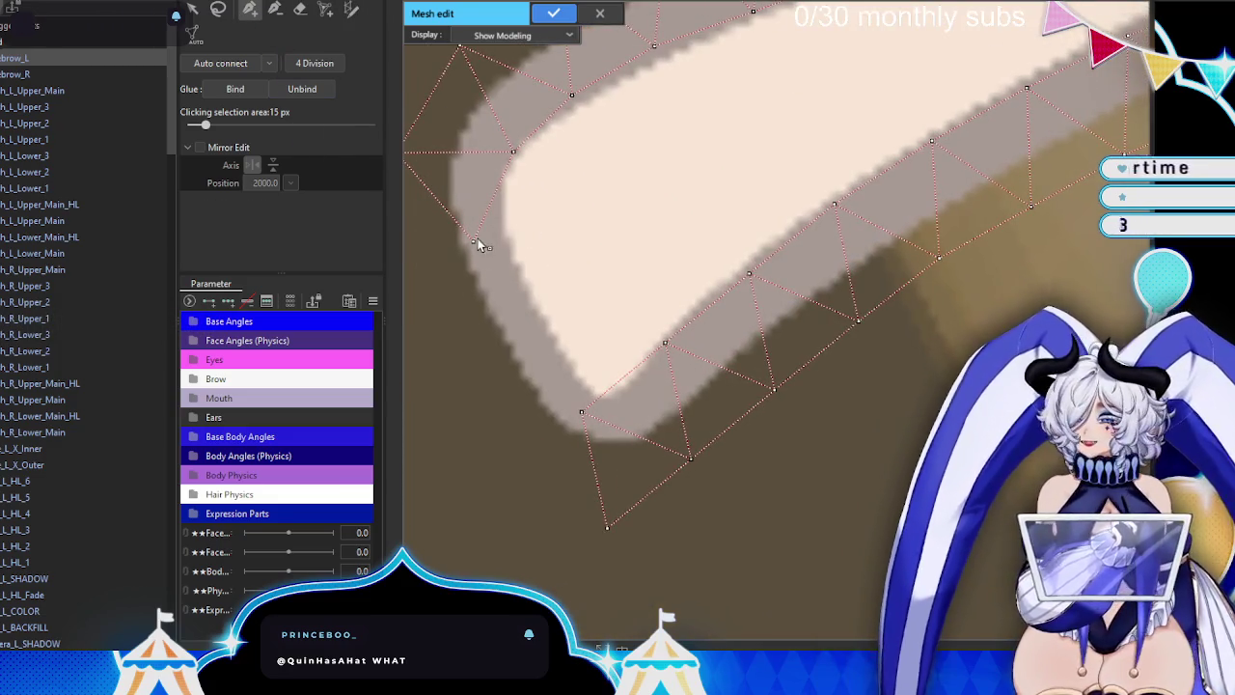
click(494, 232)
click(509, 286)
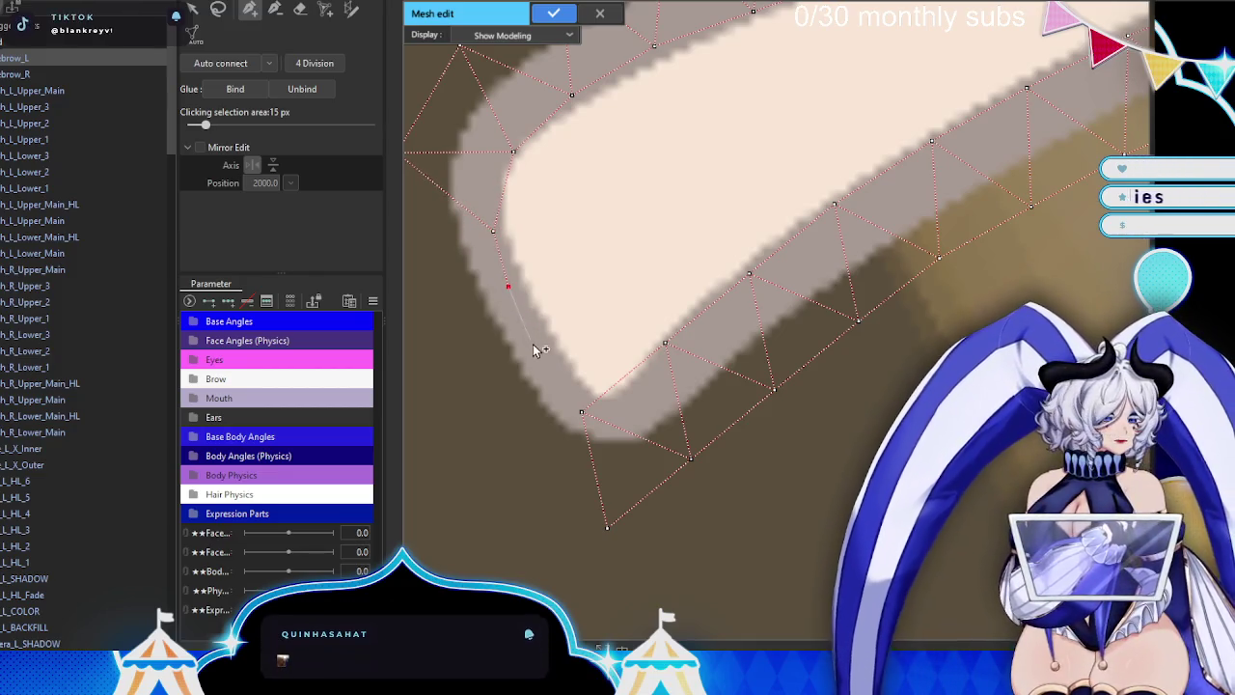
drag(582, 411, 576, 398)
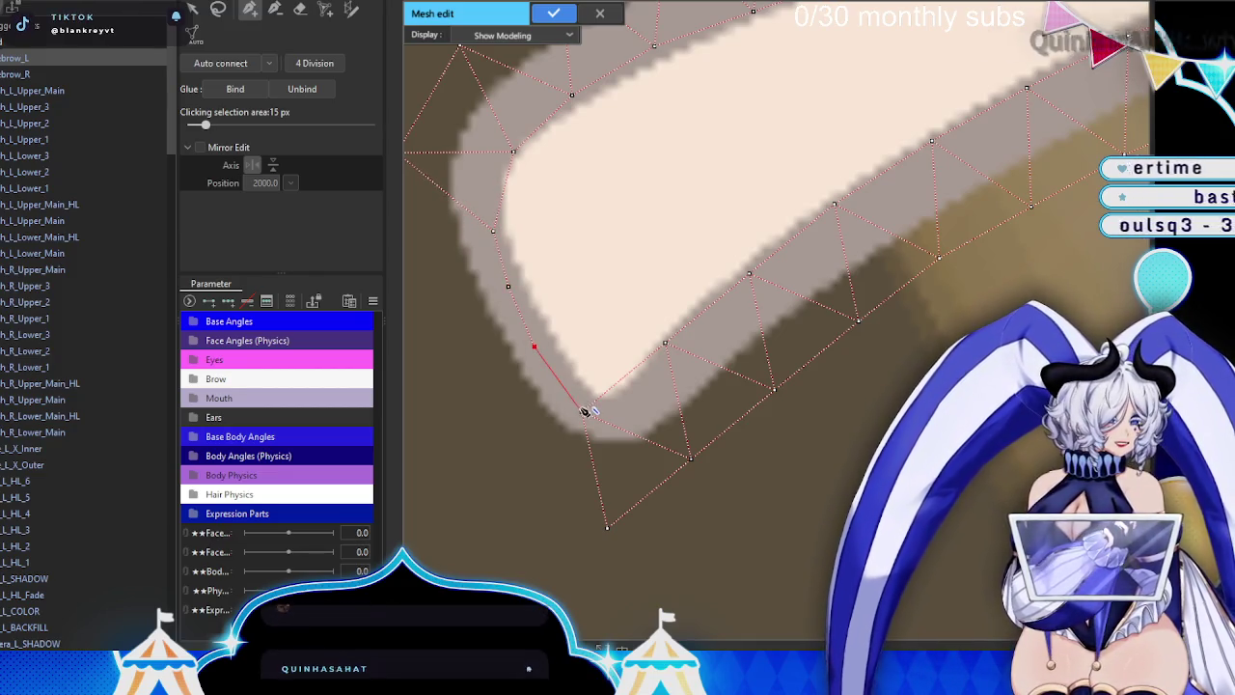
click(608, 529)
drag(607, 530, 611, 515)
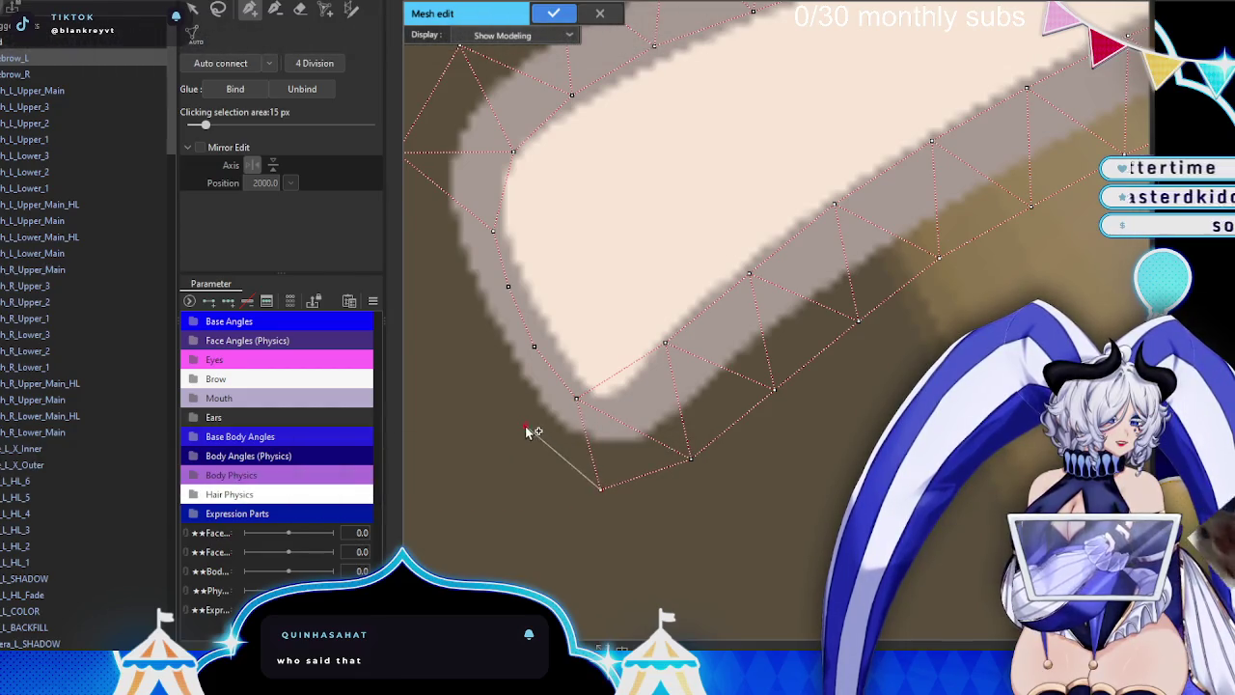
- Delete the extra selected vertices near the eyebrow's tip
scroll(504, 283, down, 1)
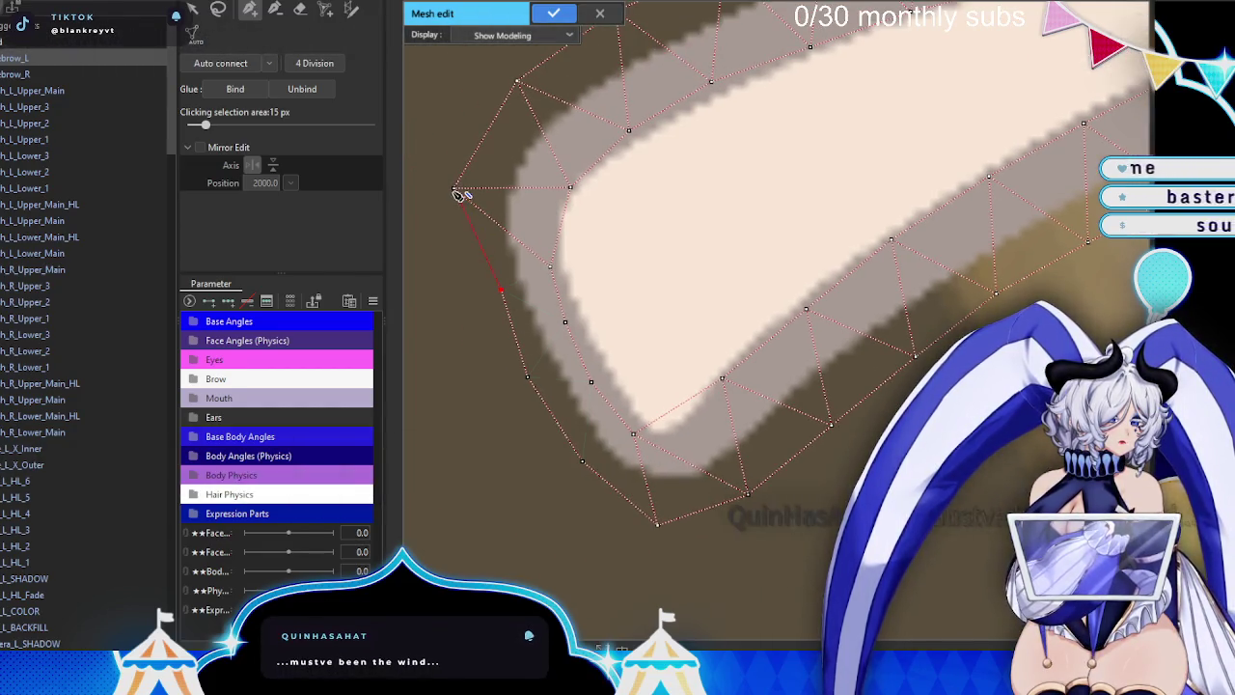
scroll(528, 93, up, 2)
scroll(528, 94, down, 1)
scroll(683, 254, down, 1)
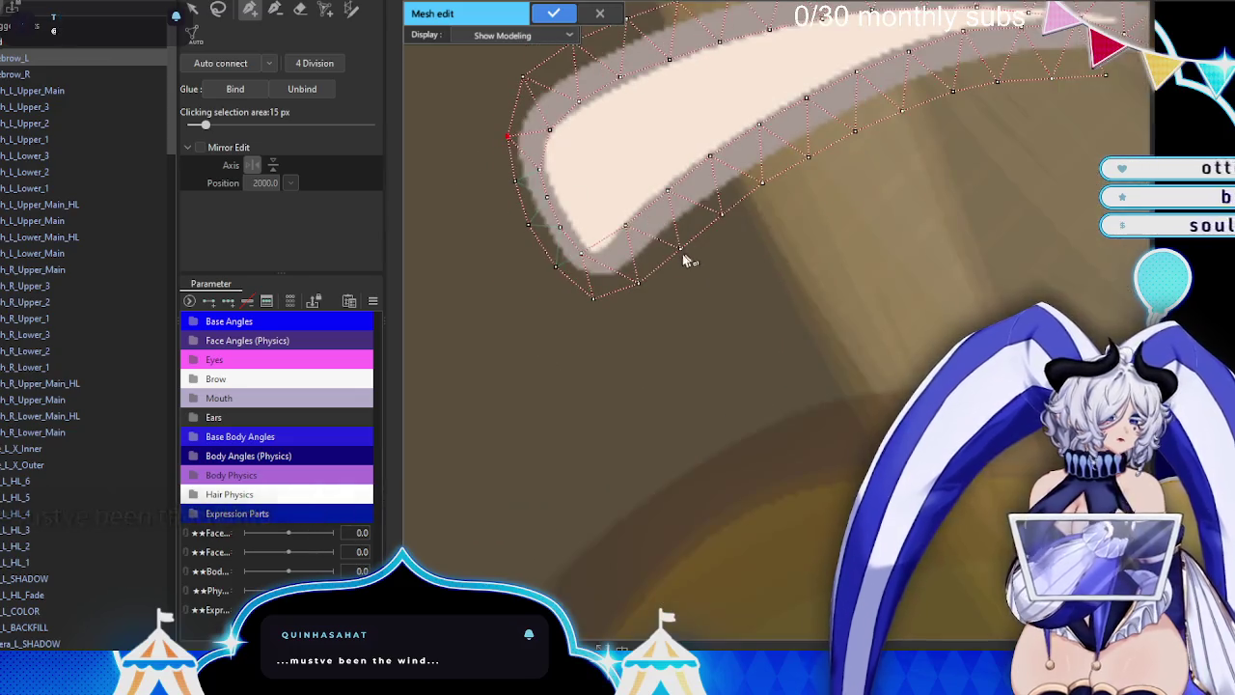
scroll(607, 323, down, 1)
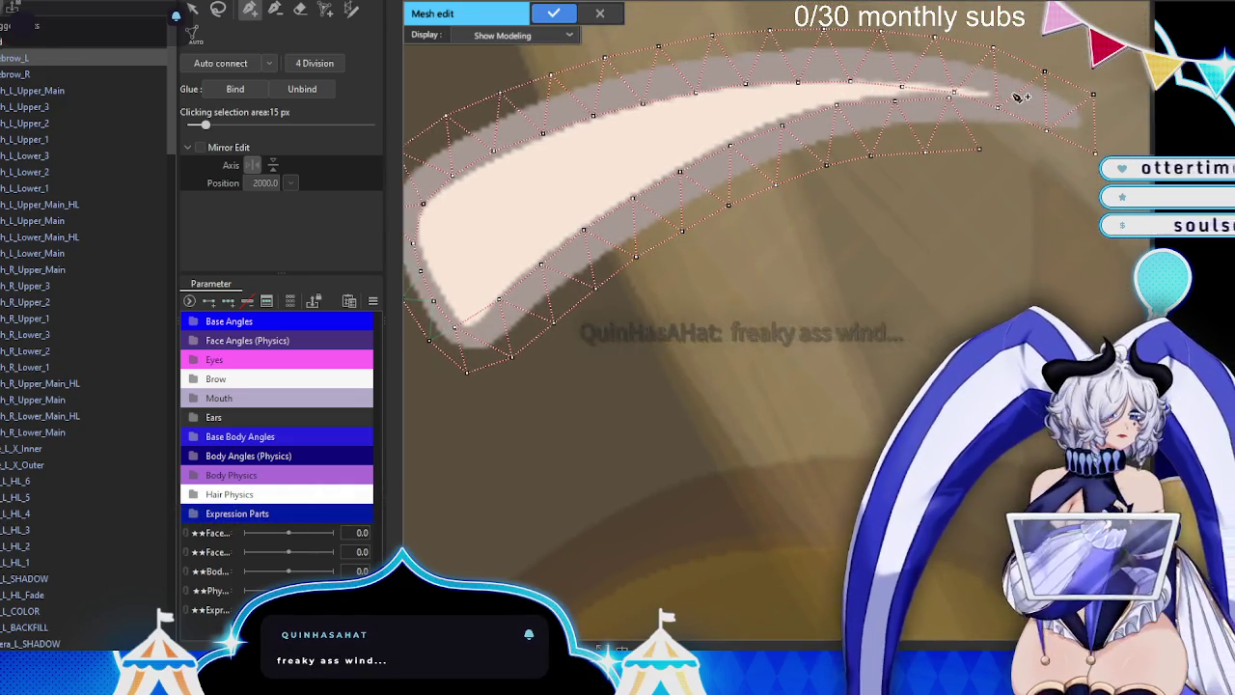
scroll(647, 55, up, 1)
scroll(648, 55, up, 1)
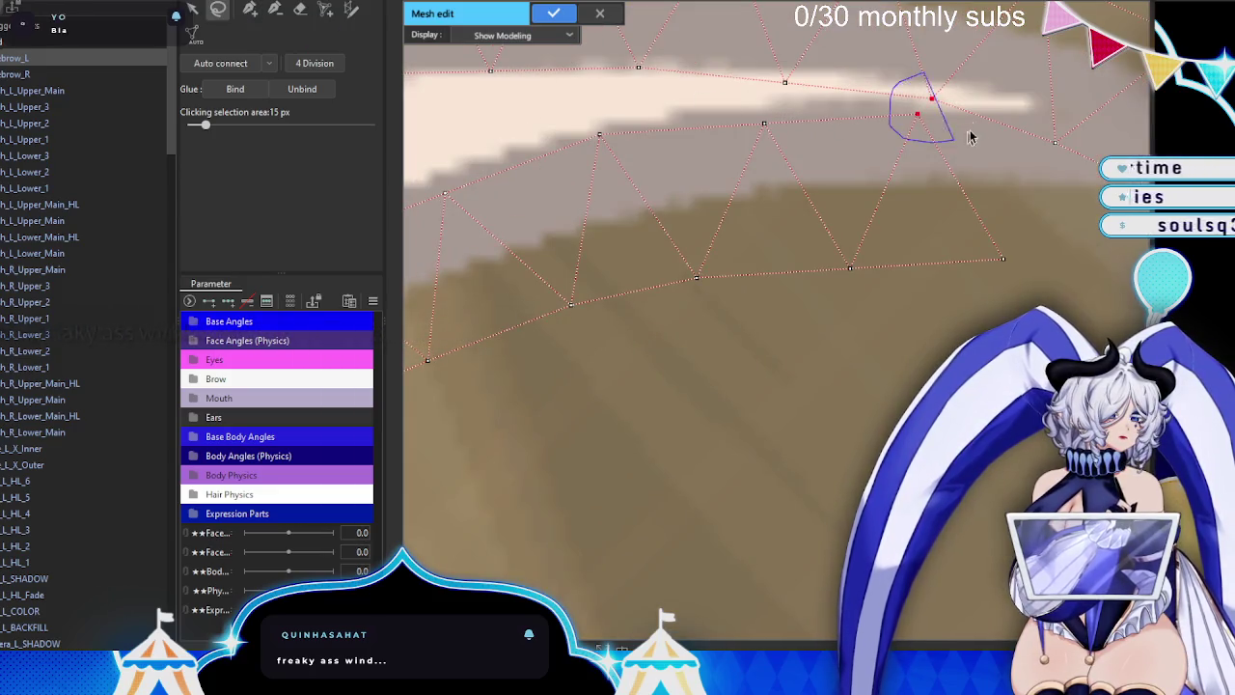
right_click(973, 89)
click(1045, 156)
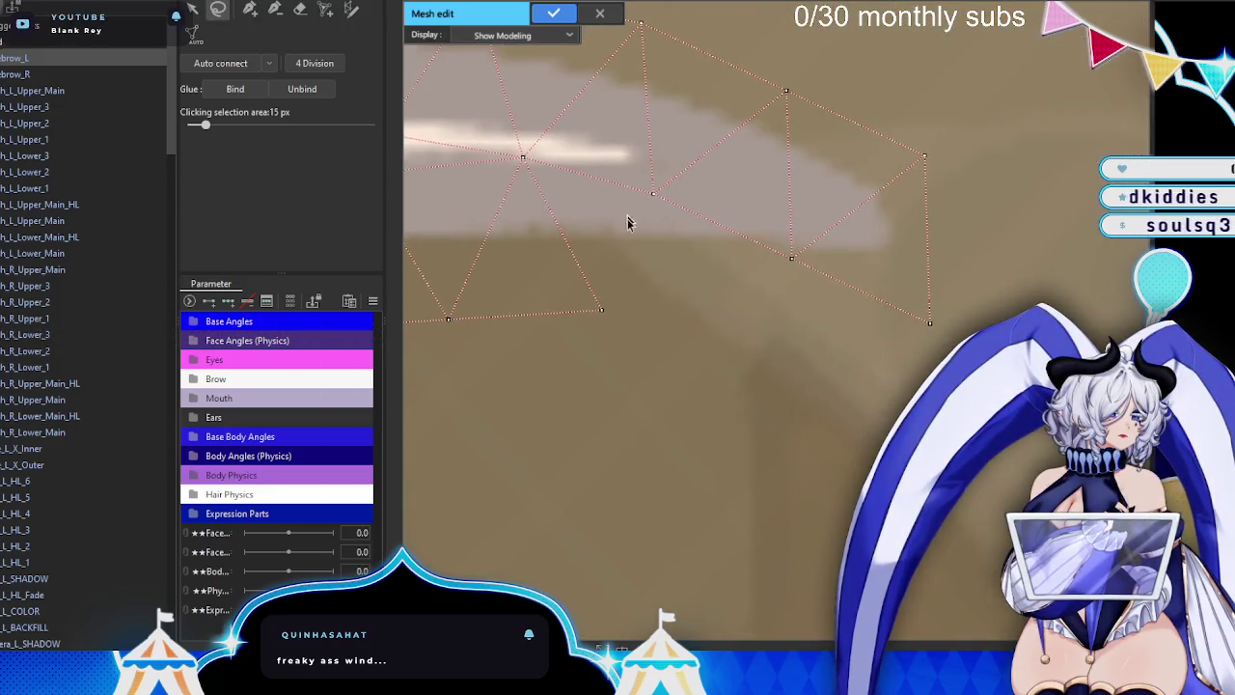
click(249, 10)
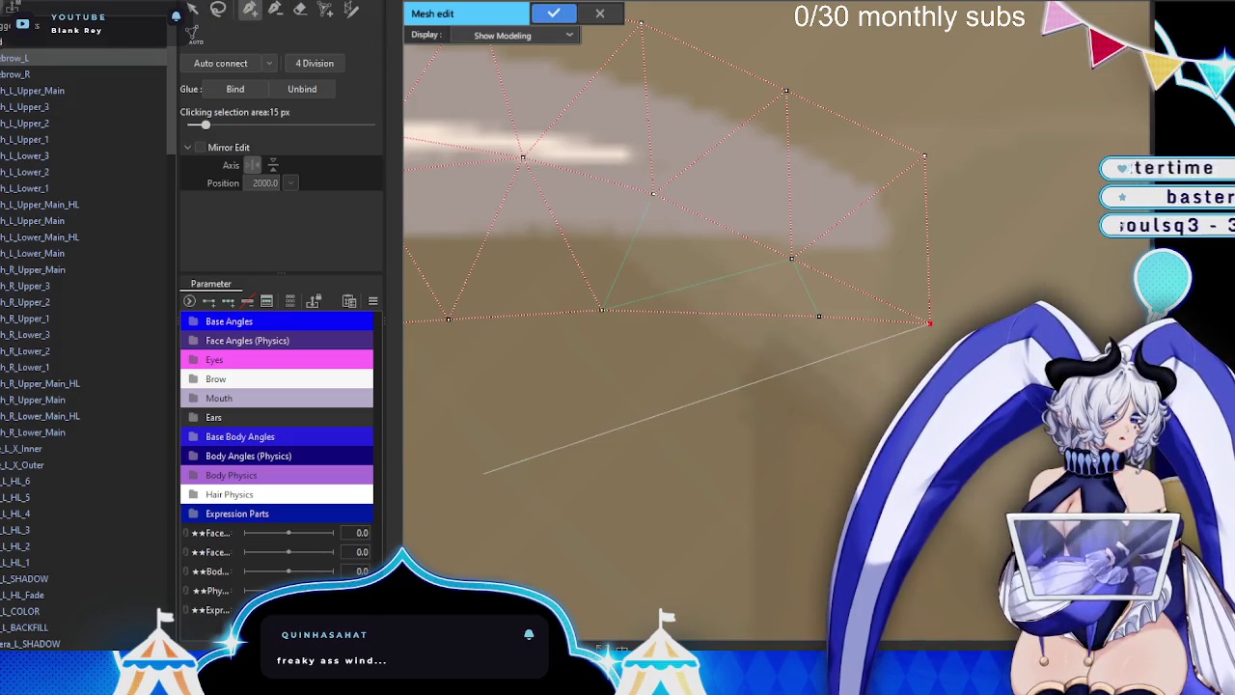
key(alt+Tab)
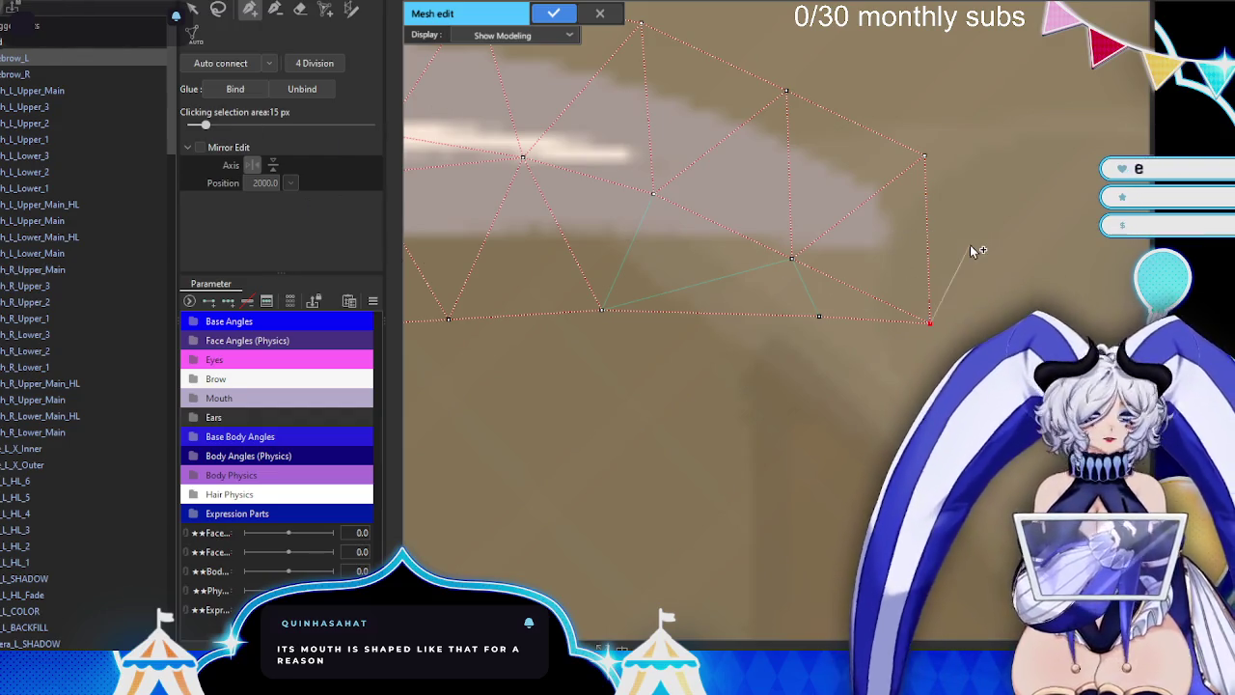
- Place a centre line of connected vertices through Brow_L, running toward its pointed tip
mouse_move(976, 249)
mouse_down()
mouse_move(616, 286)
mouse_move(822, 262)
mouse_up()
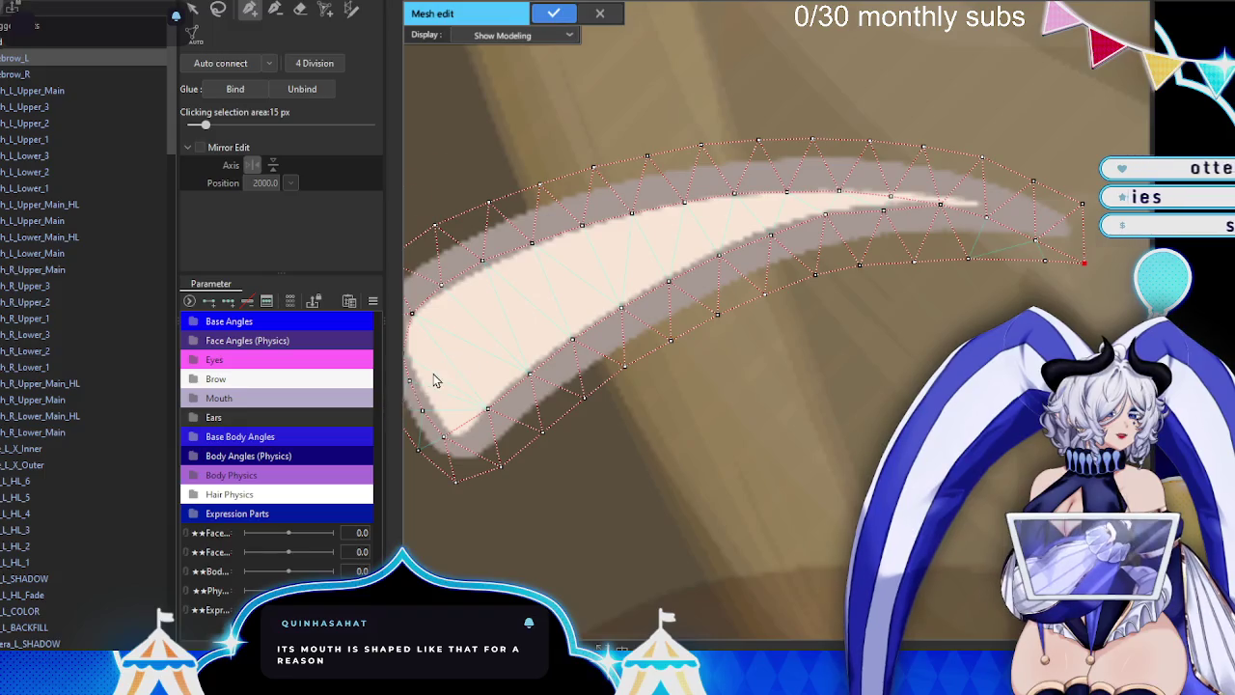
scroll(435, 381, up, 5)
scroll(576, 353, down, 2)
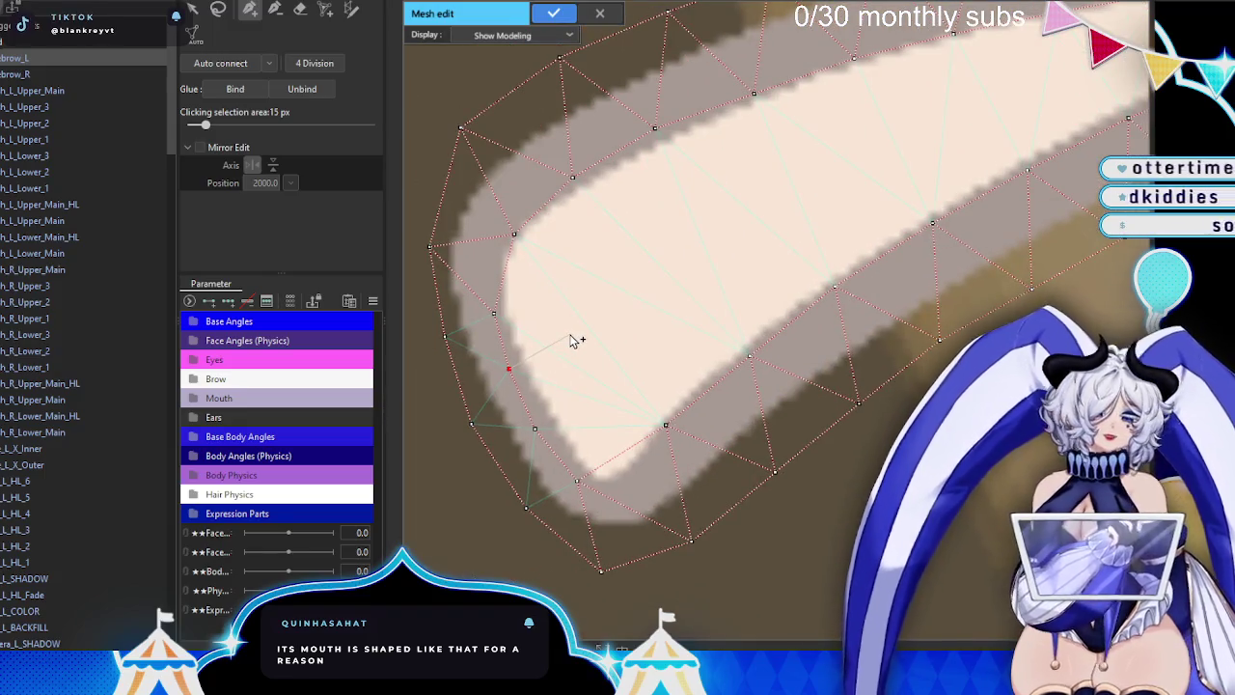
scroll(491, 399, up, 2)
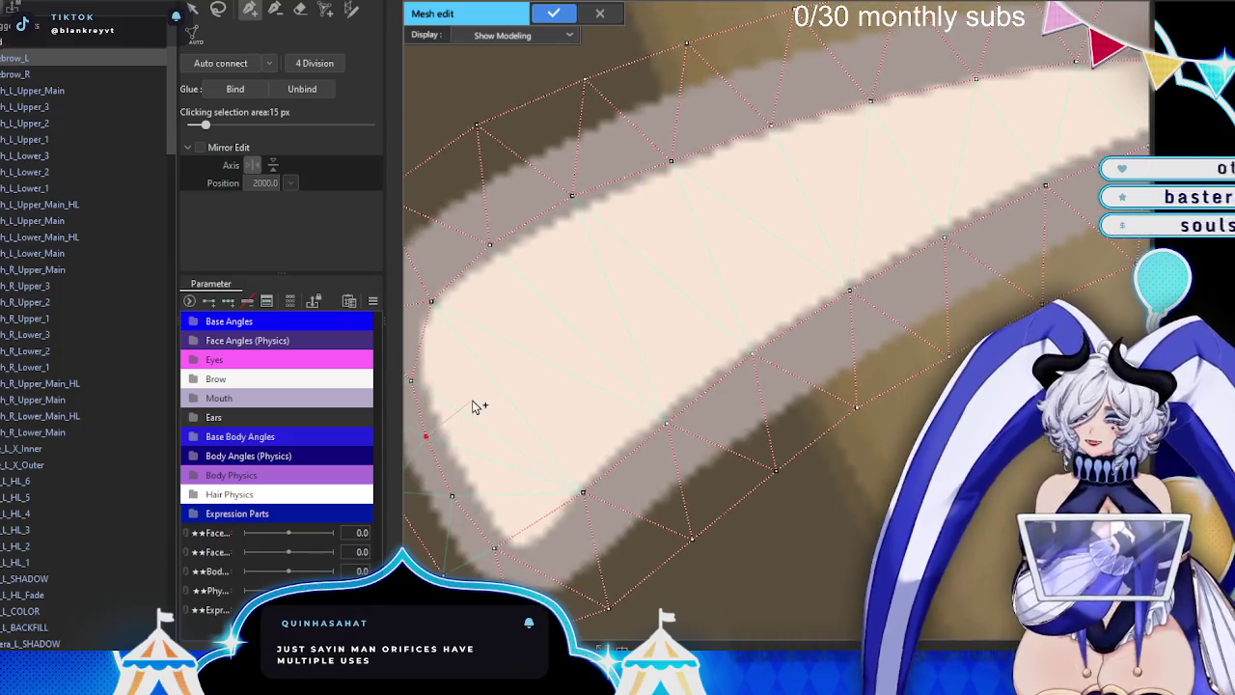
click(472, 399)
click(531, 366)
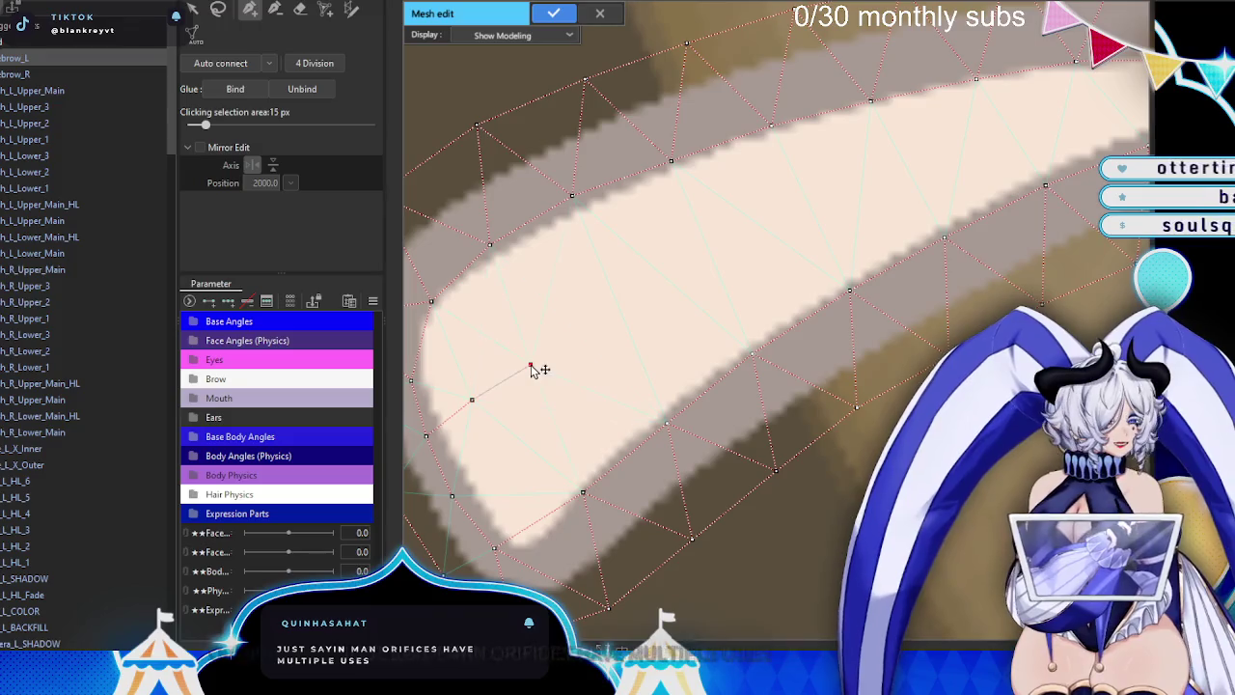
click(596, 328)
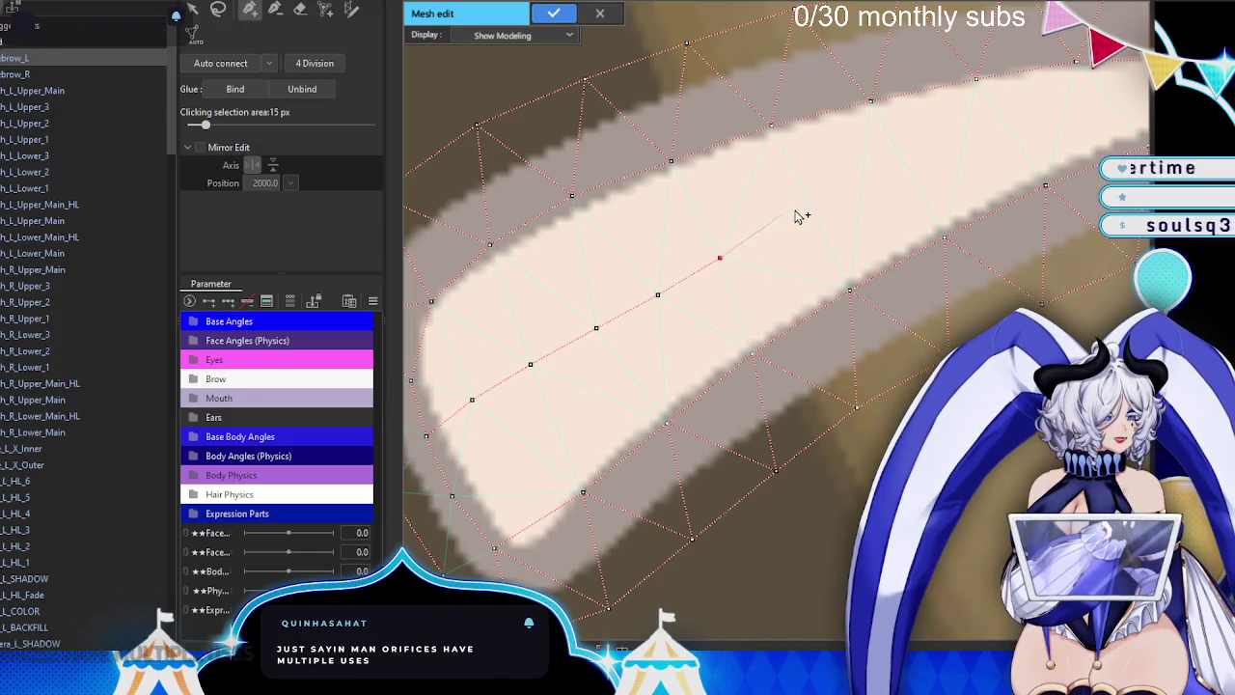
drag(857, 203, 536, 273)
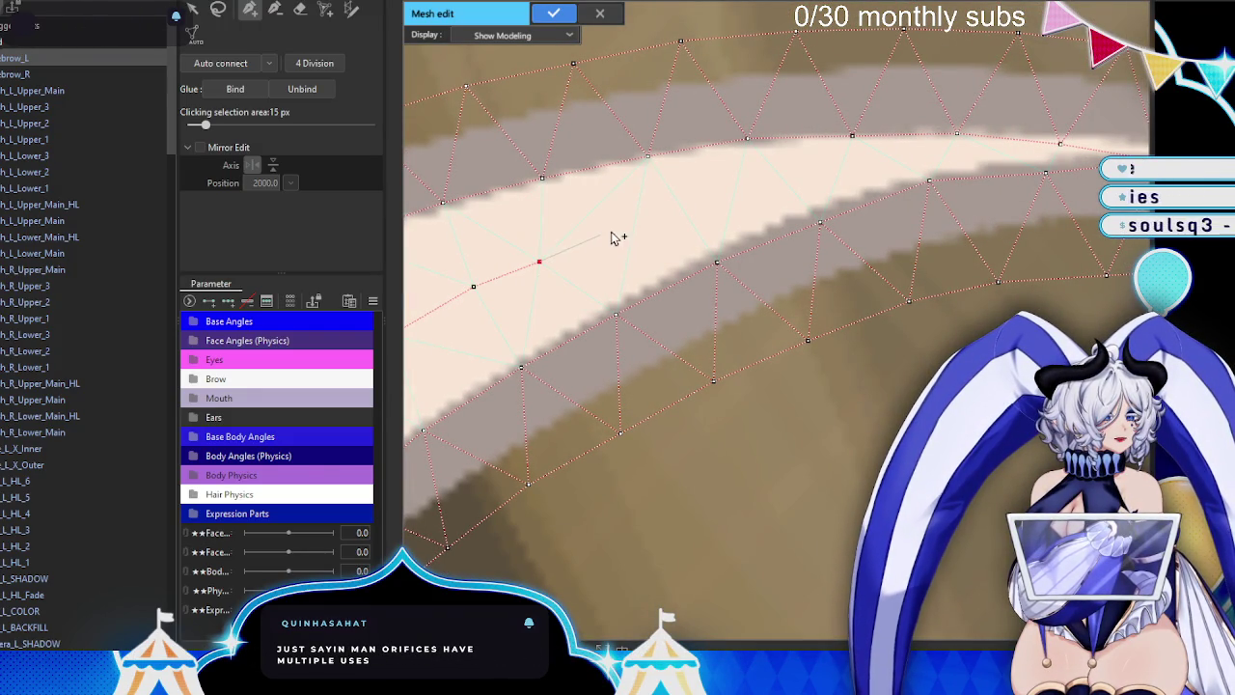
drag(809, 176, 639, 223)
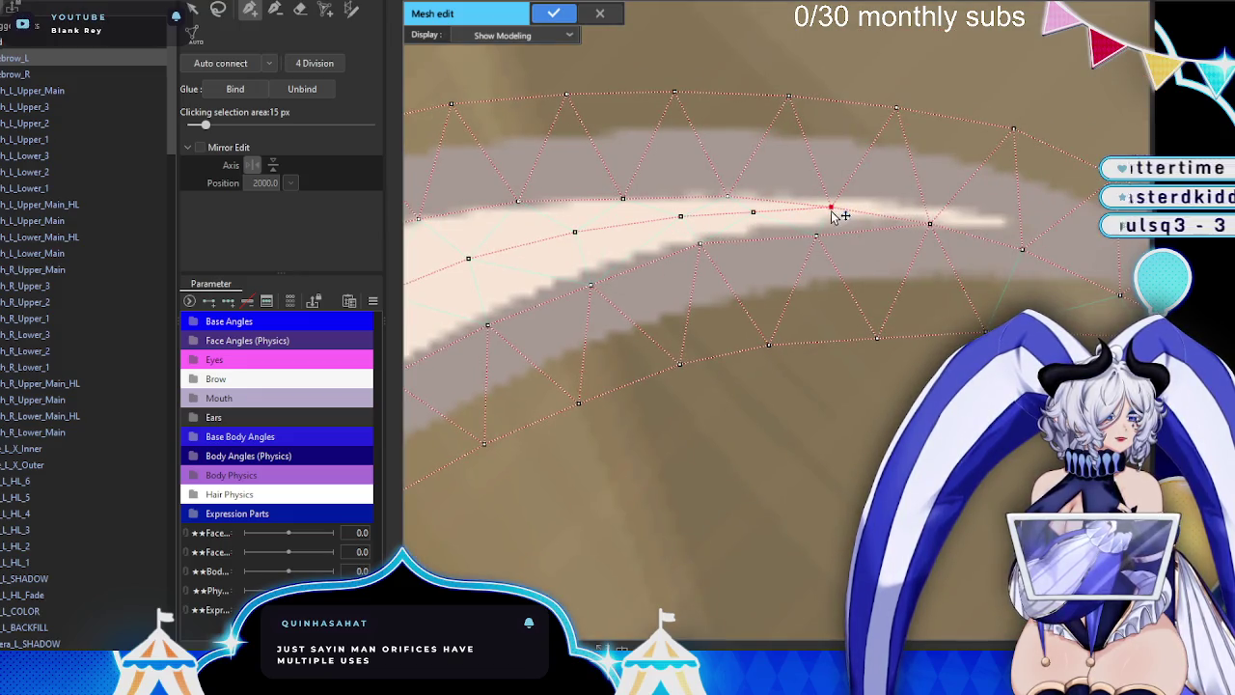
scroll(832, 214, down, 3)
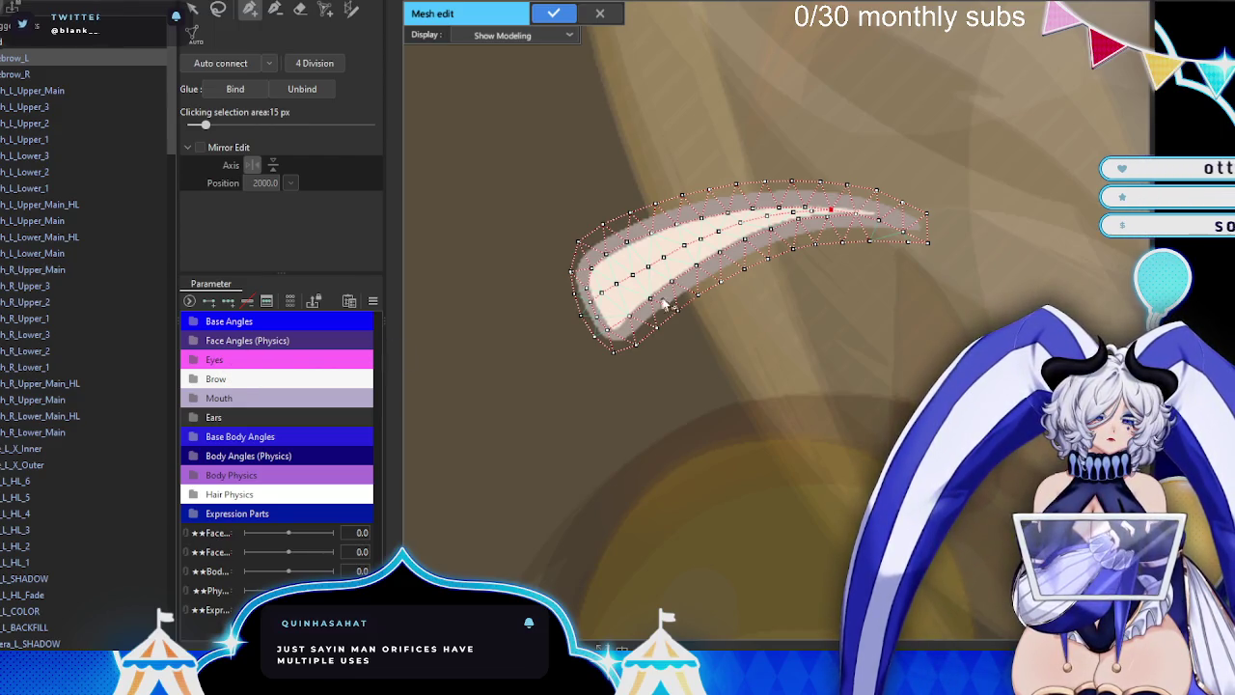
scroll(664, 303, down, 3)
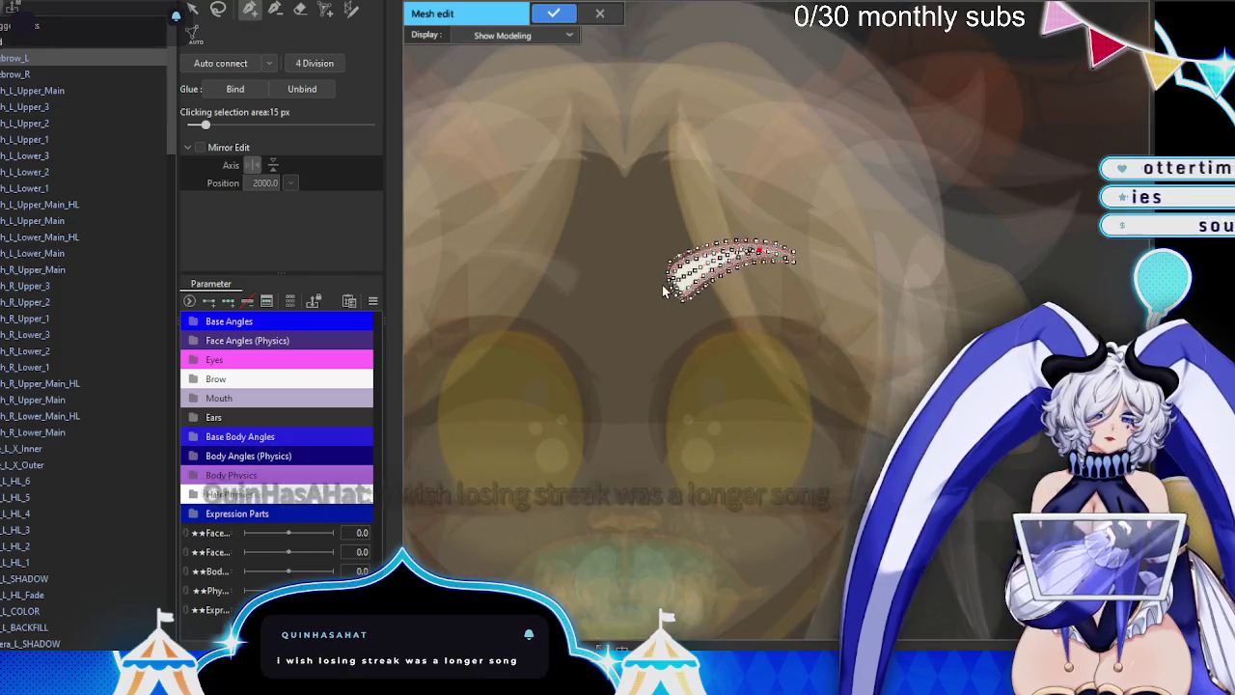
scroll(662, 284, up, 1)
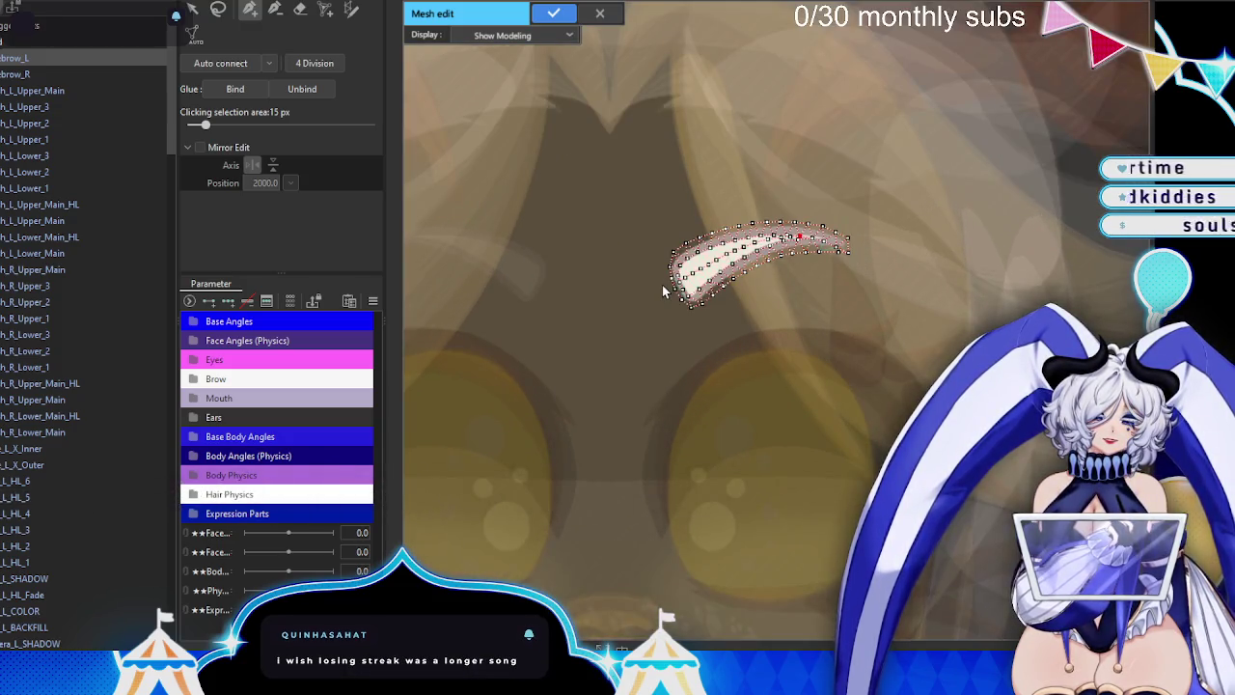
- Apply the left eyebrow mesh, then erase Eyebrow_R's existing mesh in Mesh Edit
click(552, 13)
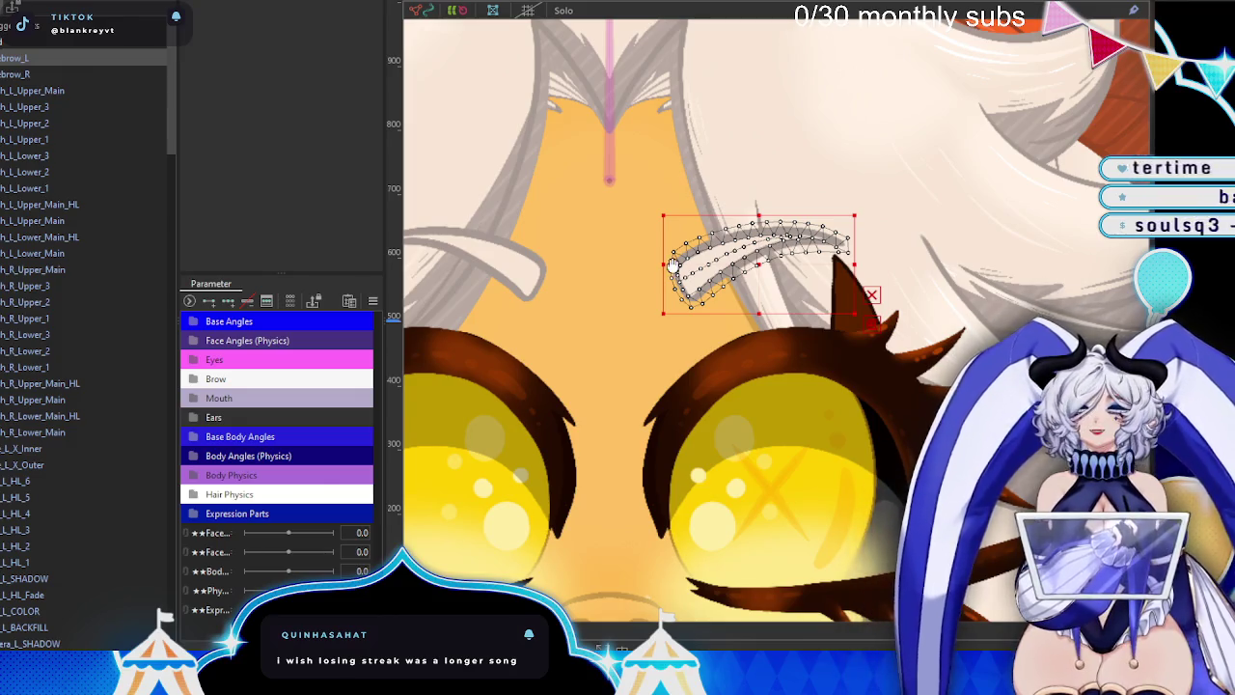
drag(675, 276, 635, 287)
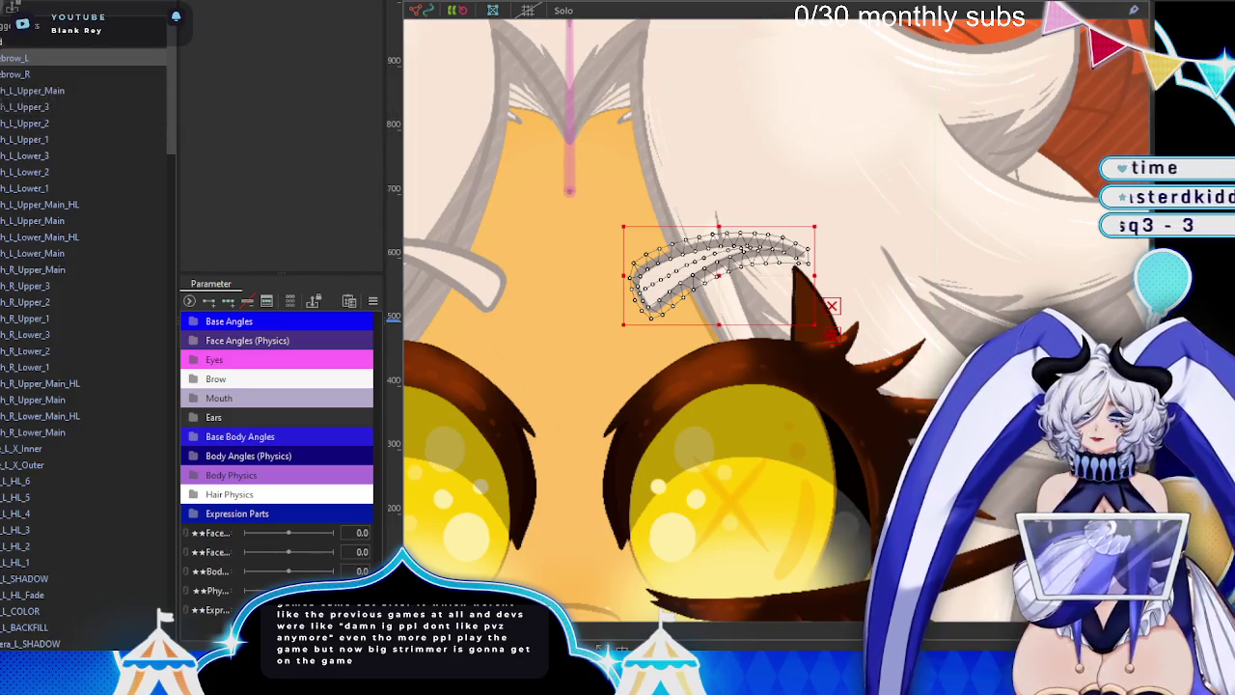
double_click(464, 281)
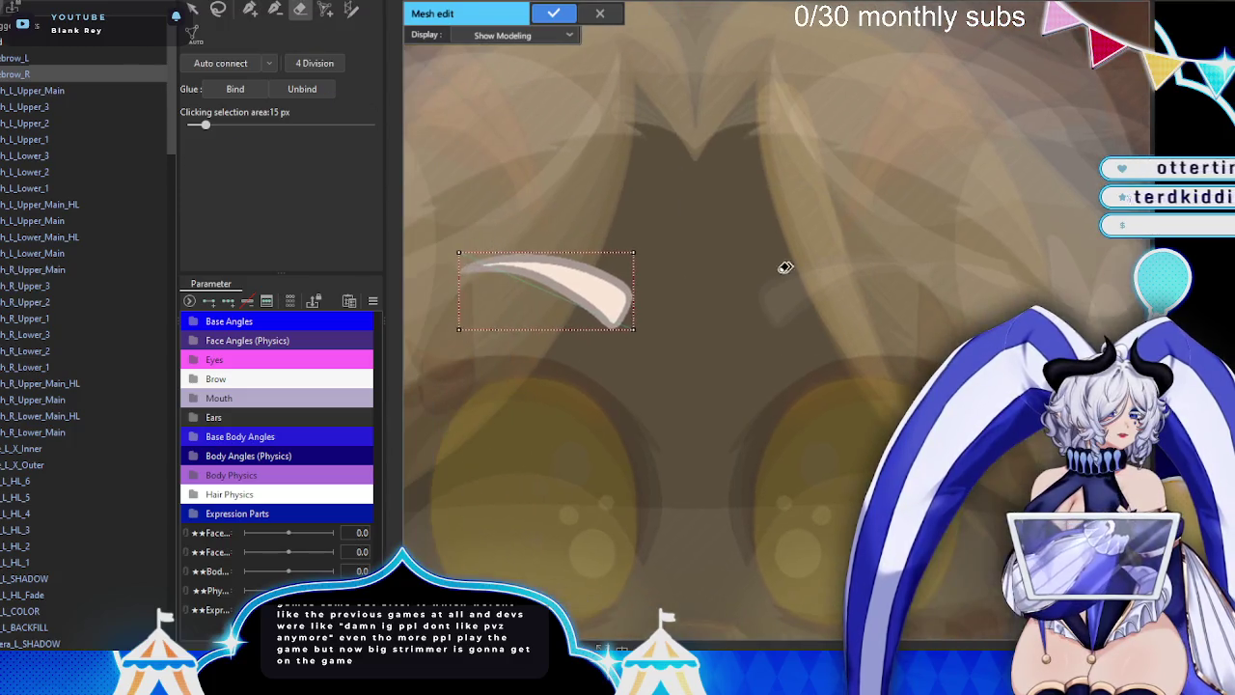
drag(786, 267, 429, 295)
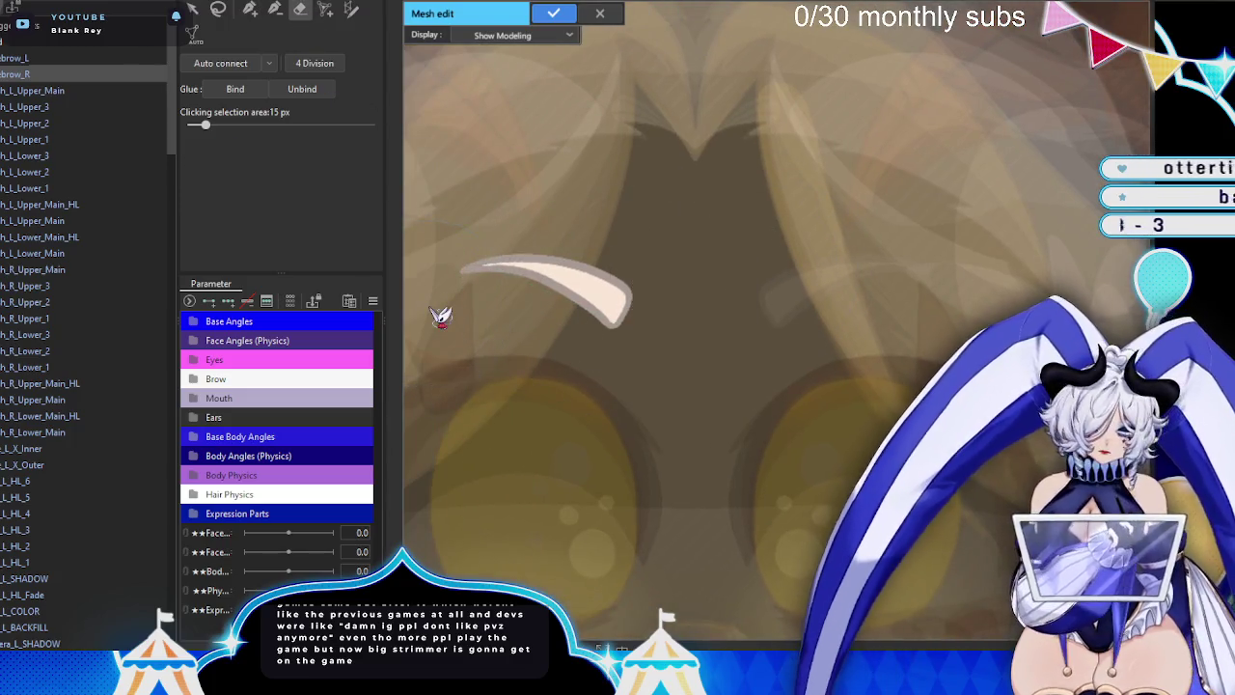
- Paste the copied mesh onto Eyebrow_R, flip it horizontally, and apply it
key(ctrl+a)
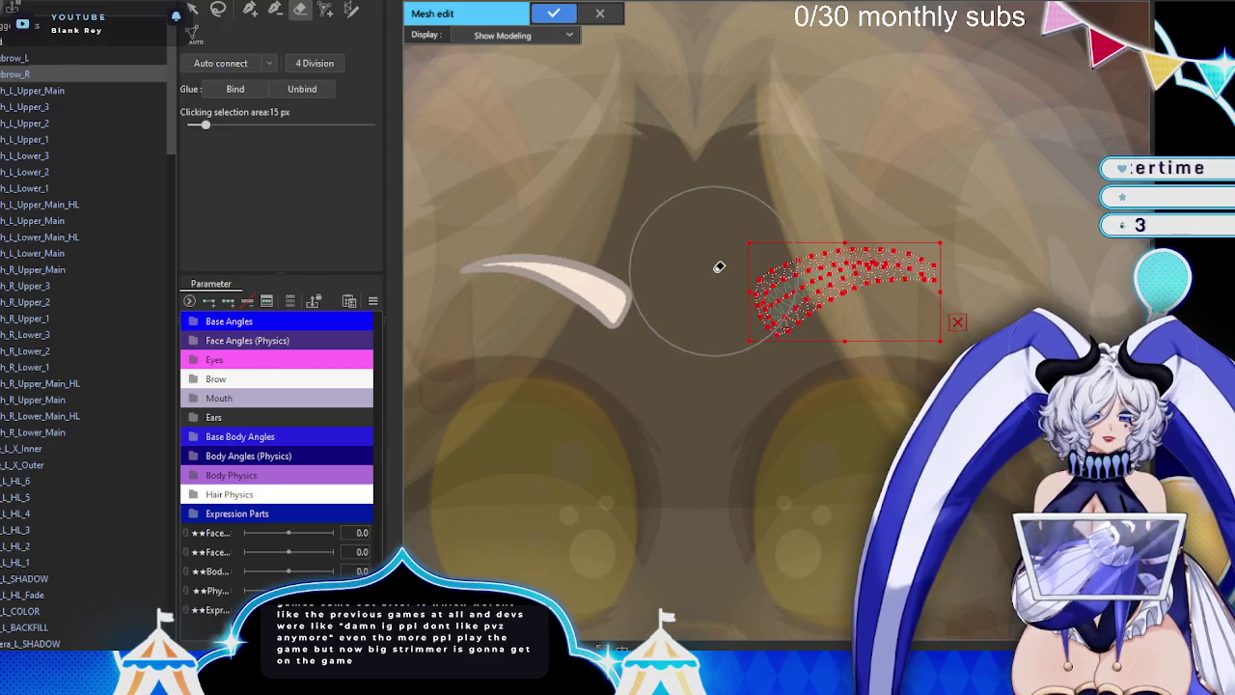
right_click(726, 270)
click(739, 274)
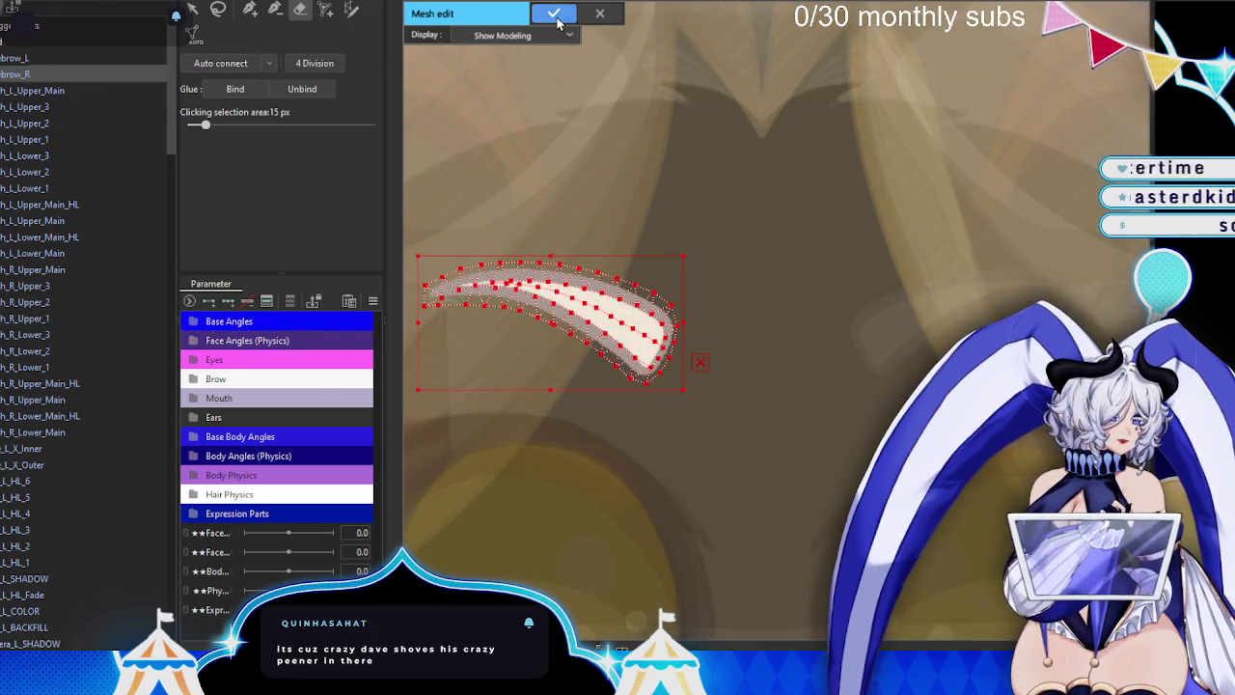
click(553, 12)
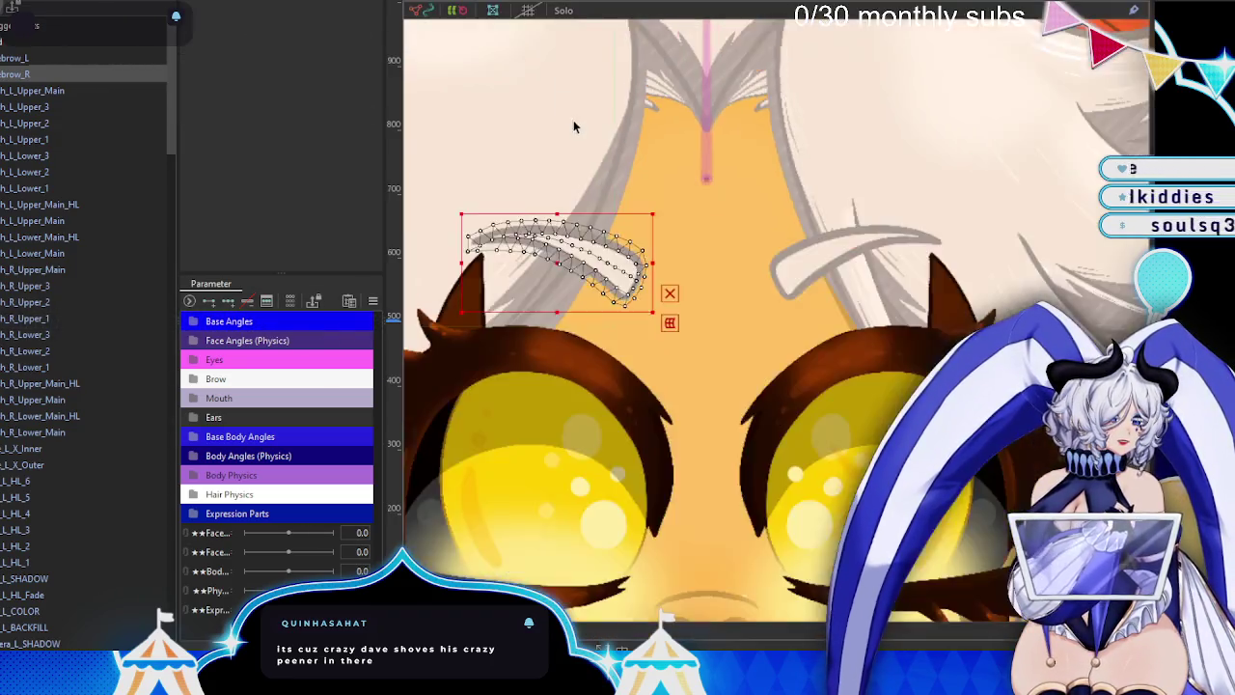
- Open h_L_Upper_Main in Mesh Edit with the manual vertex placement tool
scroll(573, 126, down, 3)
click(29, 90)
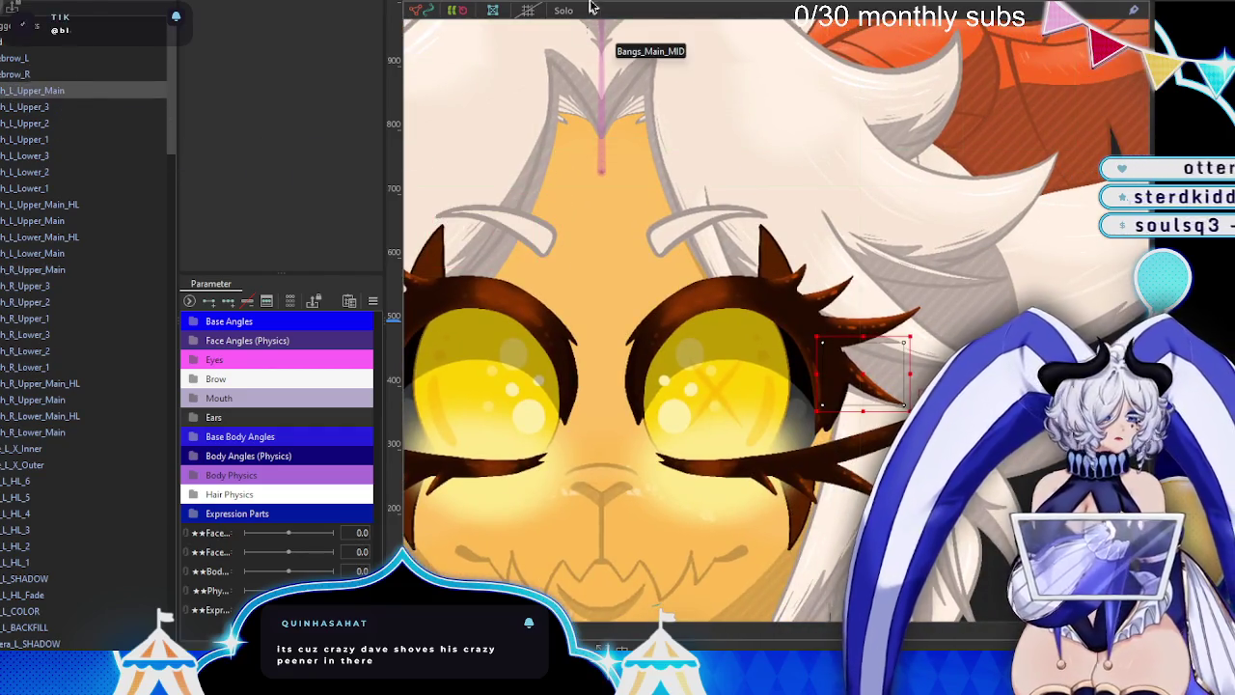
click(493, 9)
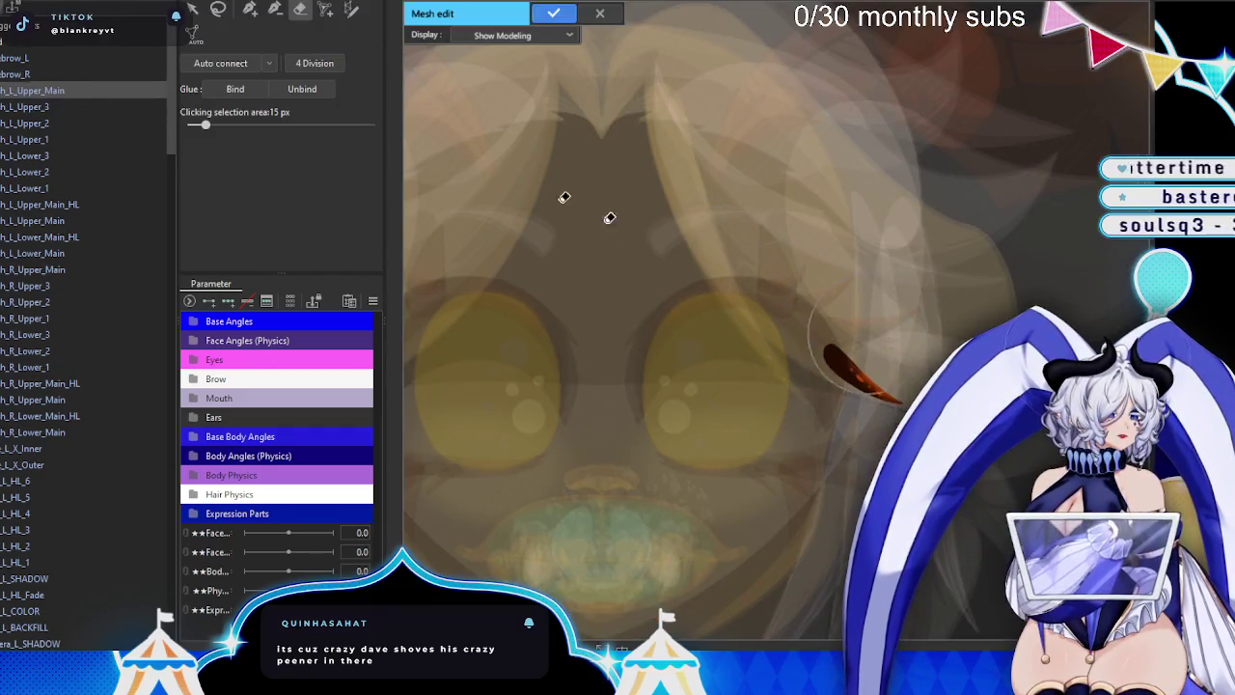
key(b)
key(v)
scroll(690, 203, up, 5)
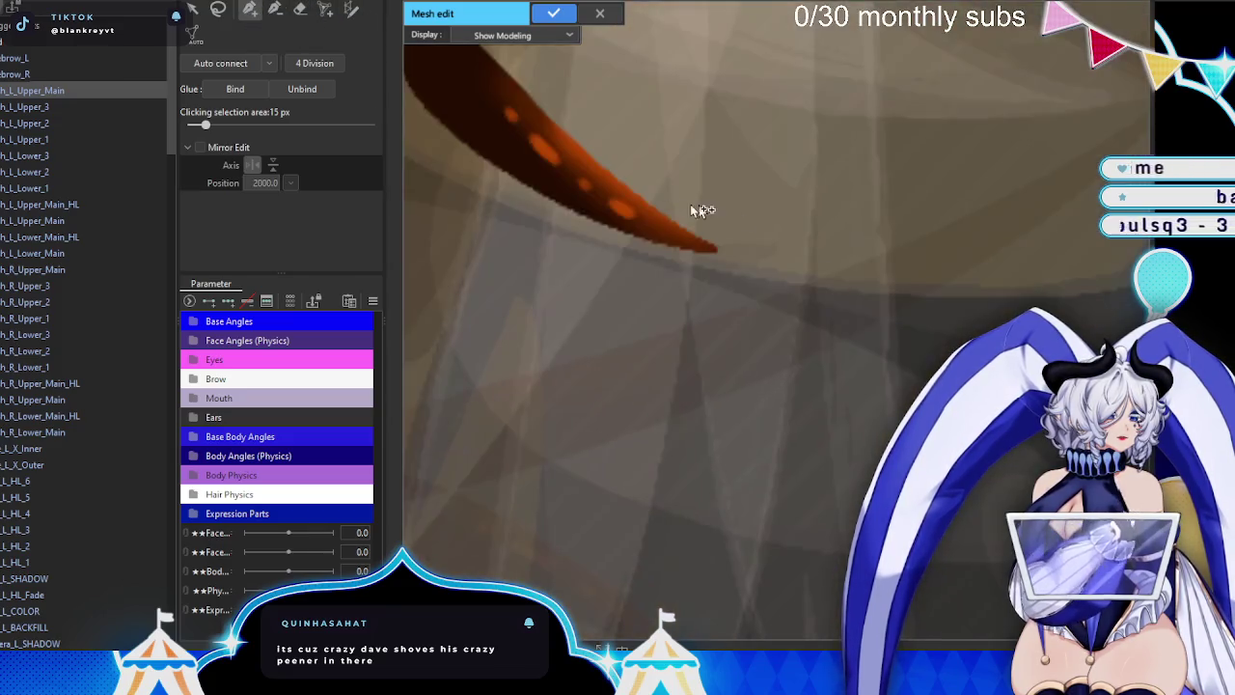
scroll(764, 353, down, 1)
scroll(565, 201, up, 2)
scroll(529, 298, up, 2)
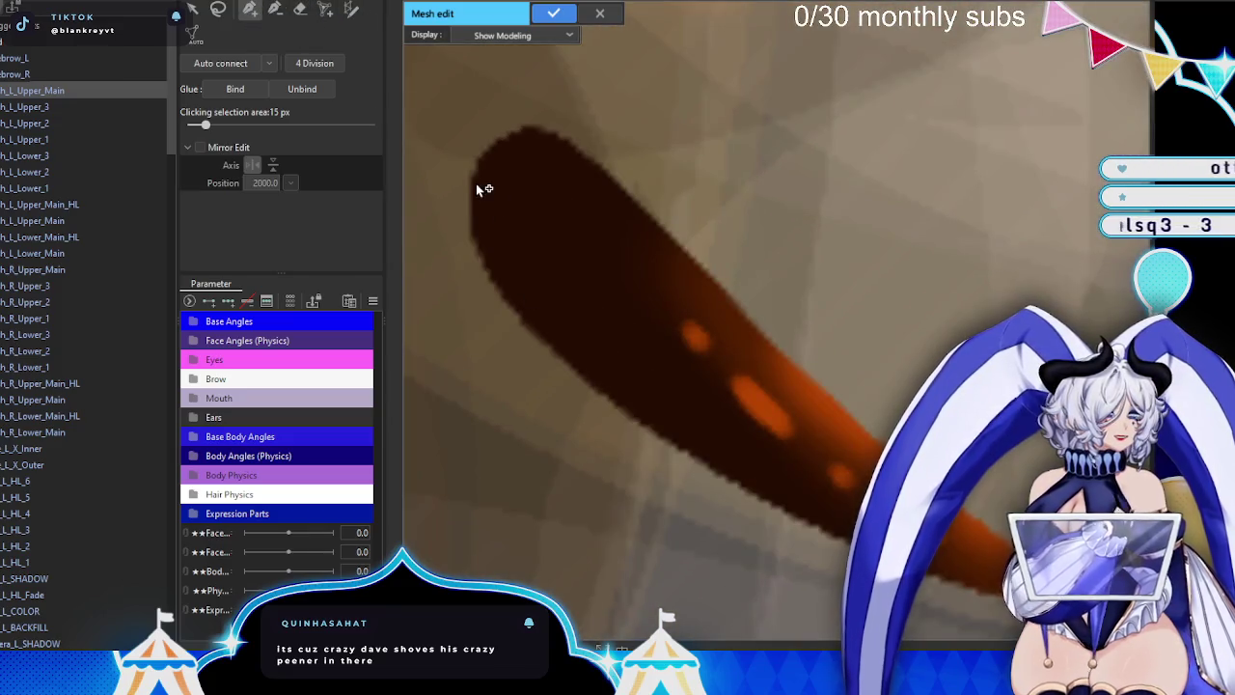
scroll(569, 187, down, 1)
scroll(546, 201, down, 1)
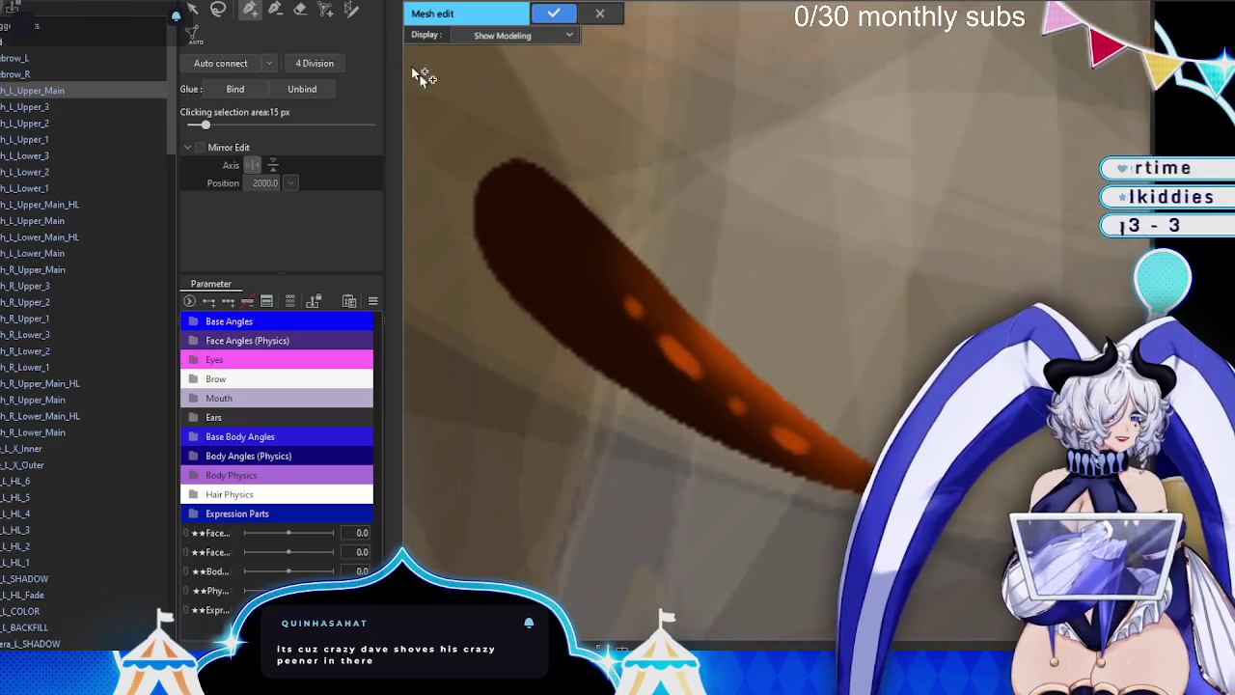
scroll(497, 188, up, 1)
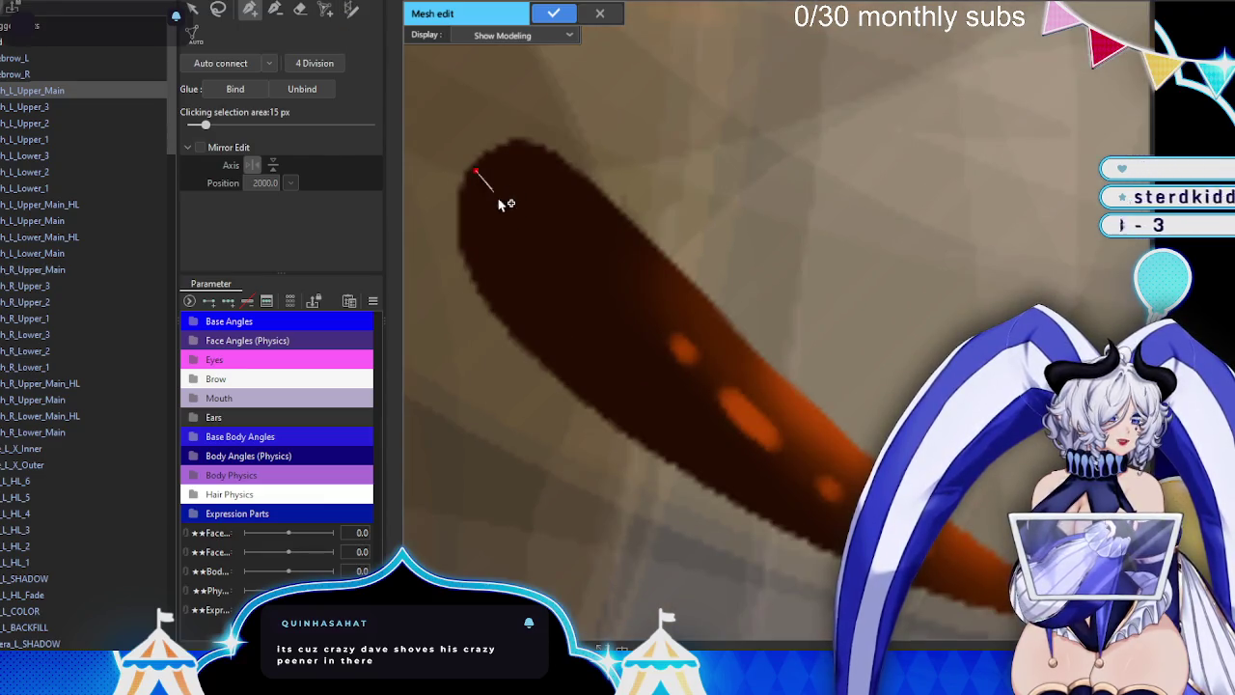
- Trace outline points down one edge of the strand to its tip
click(542, 256)
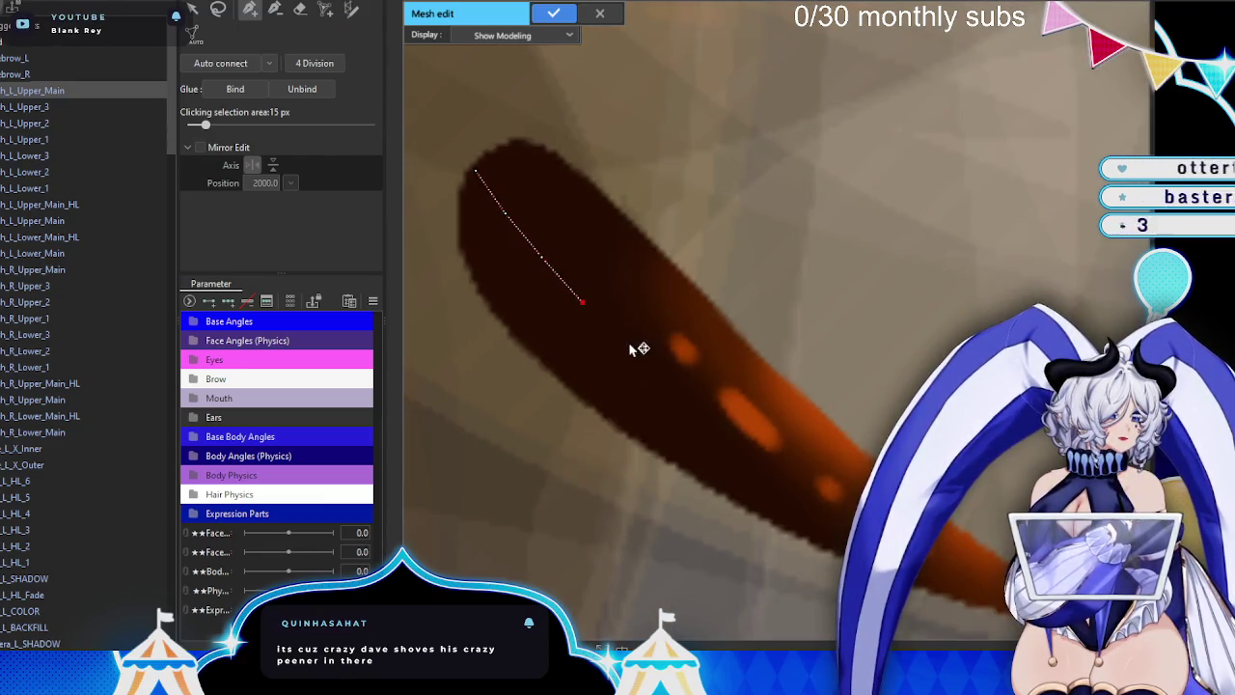
click(677, 384)
scroll(739, 395, up, 1)
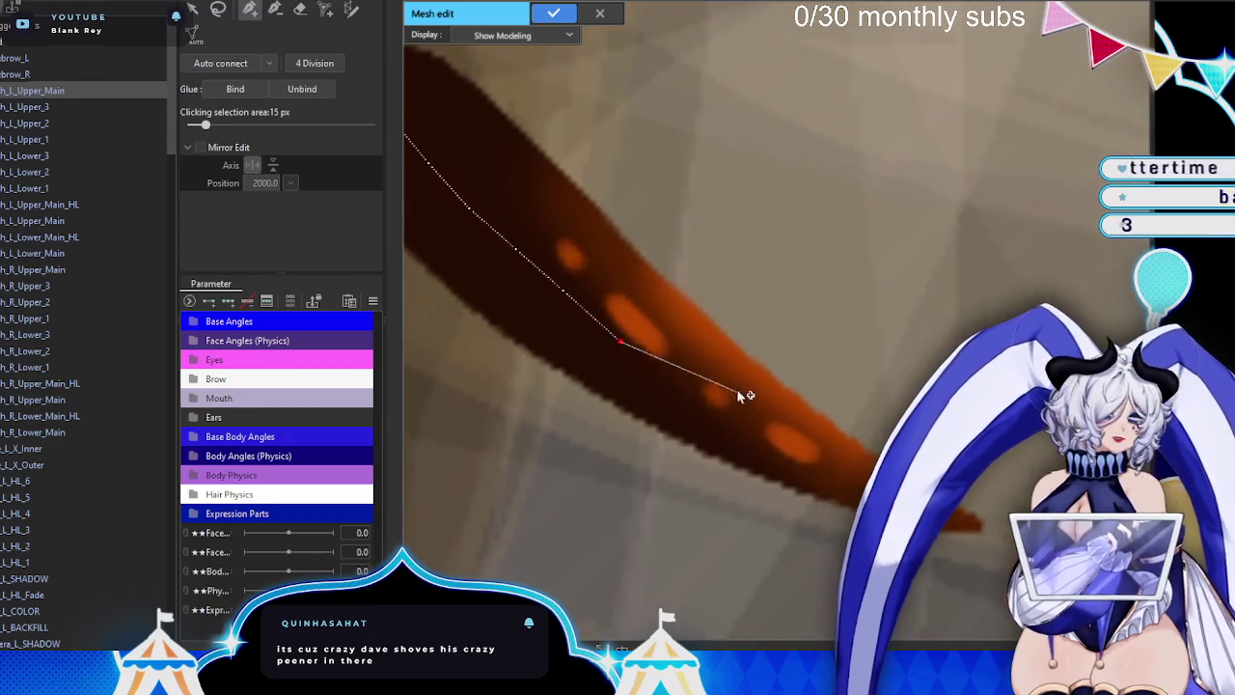
scroll(653, 356, up, 1)
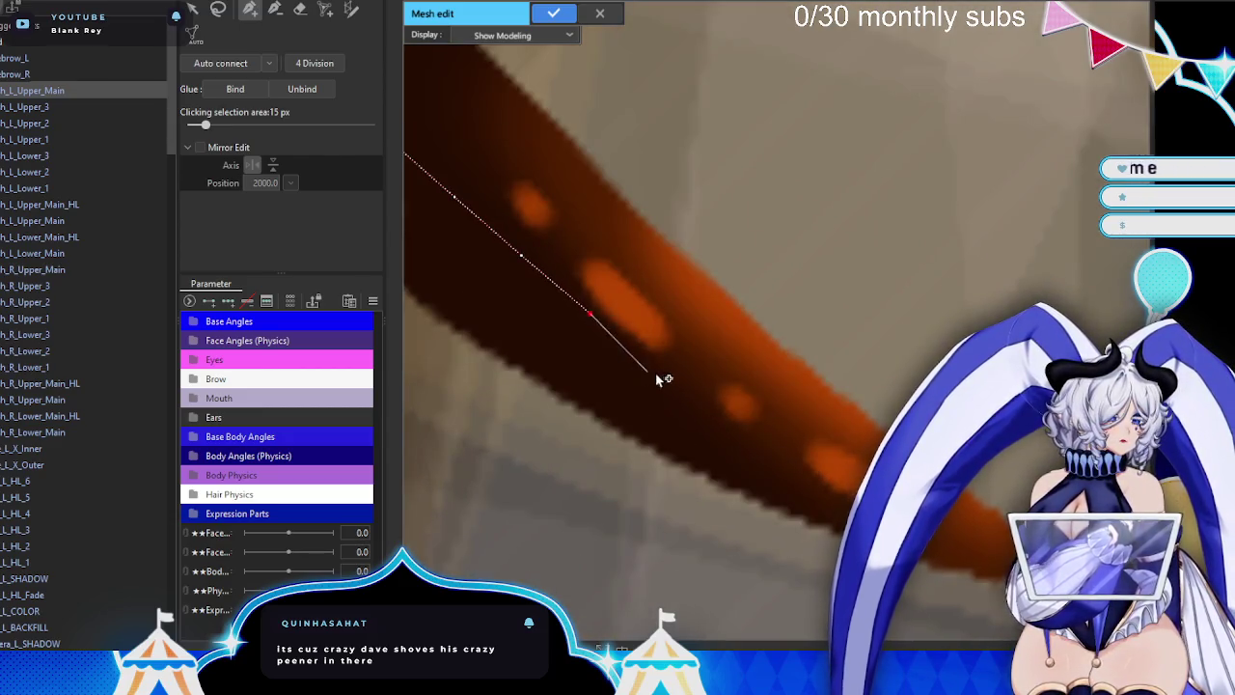
click(669, 372)
click(738, 423)
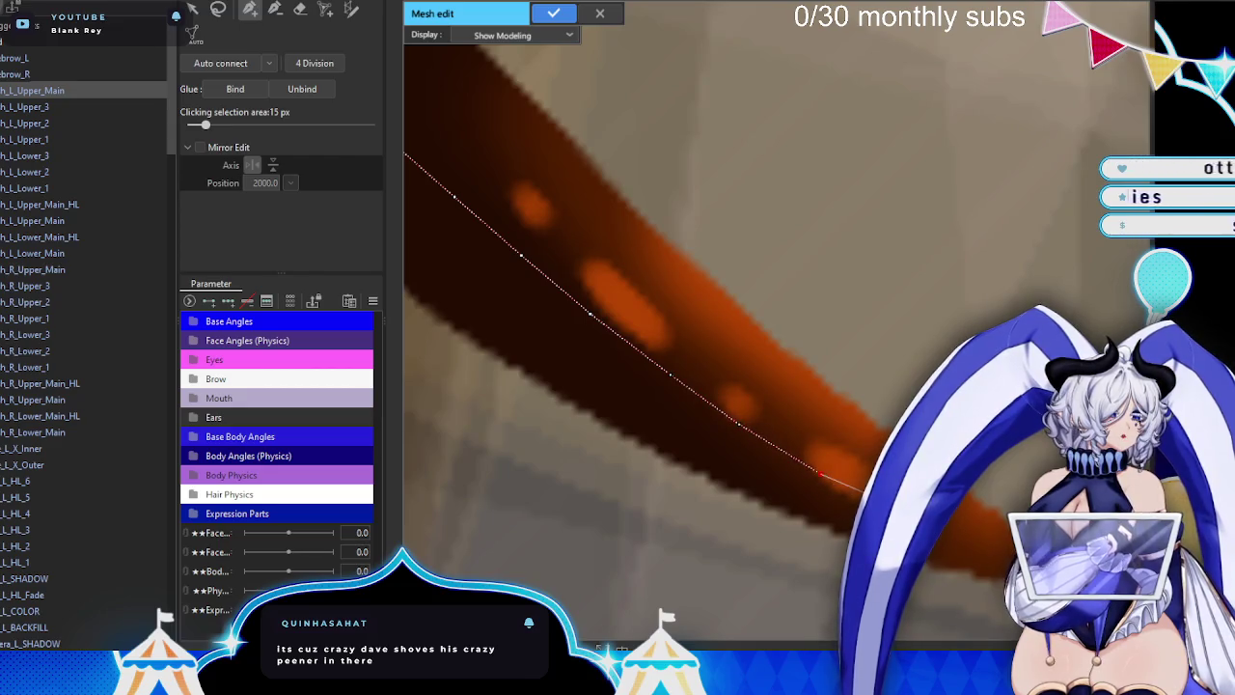
drag(822, 479, 732, 379)
click(732, 377)
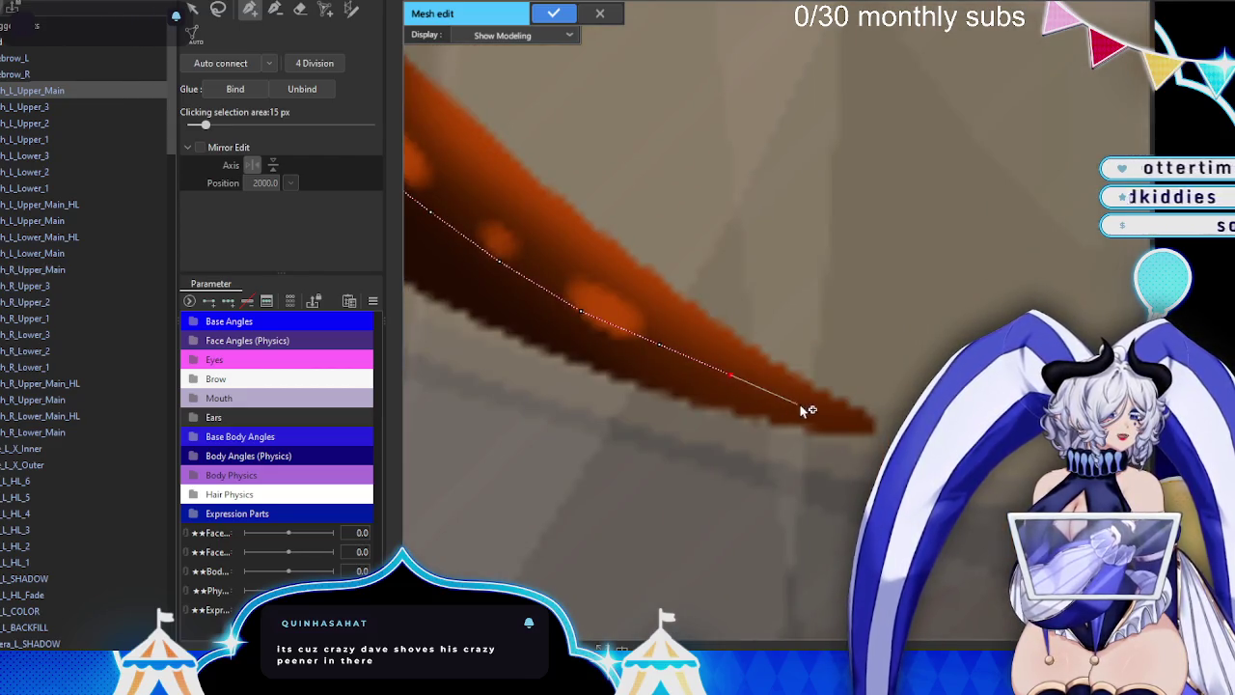
click(802, 403)
click(883, 430)
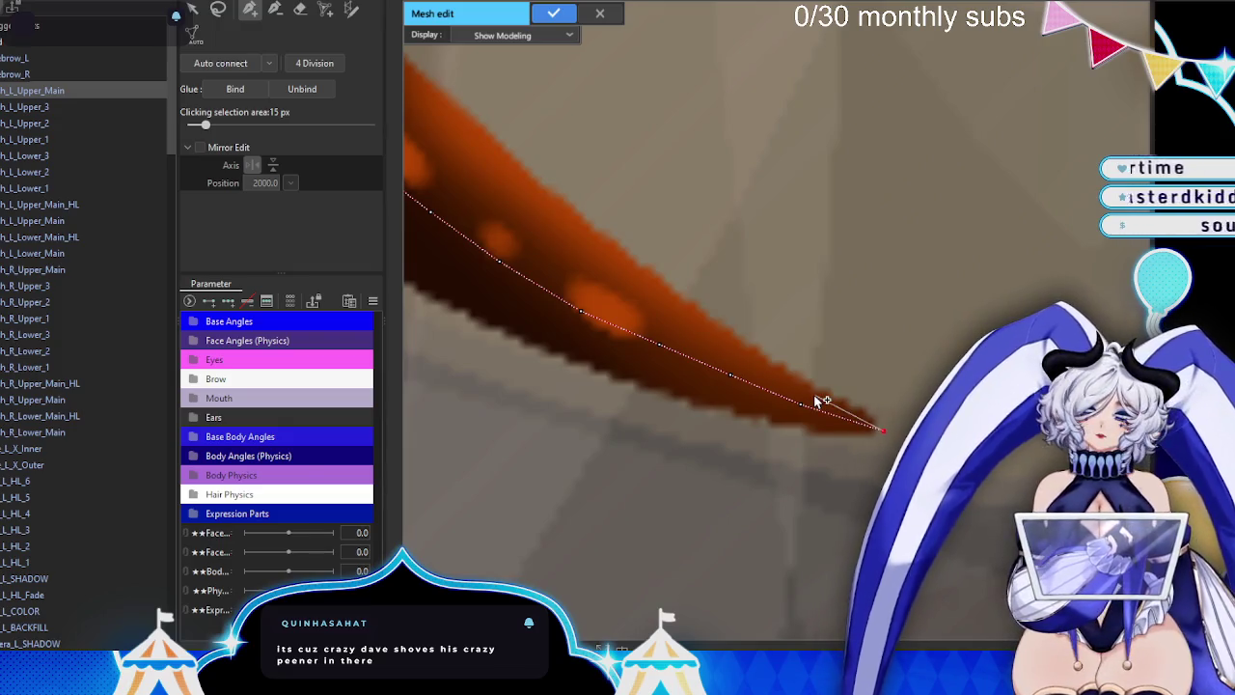
scroll(856, 410, up, 2)
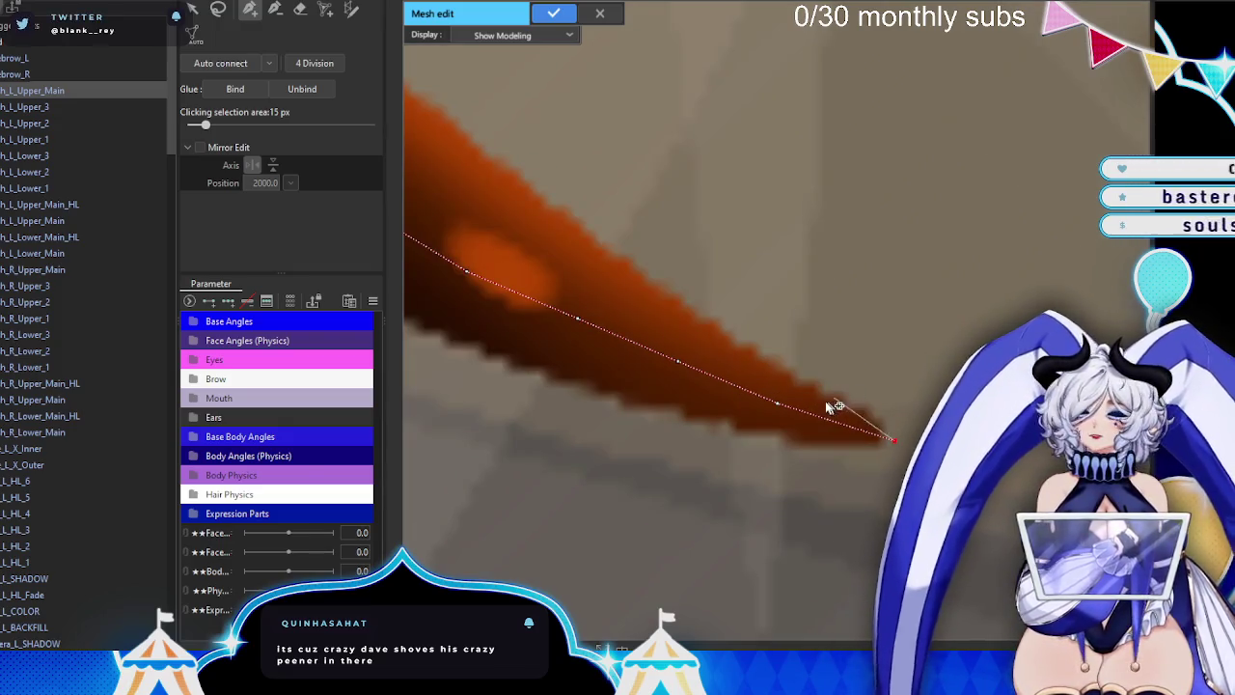
- Trace back along the opposite edge and around the rounded end, closing the outline
click(736, 345)
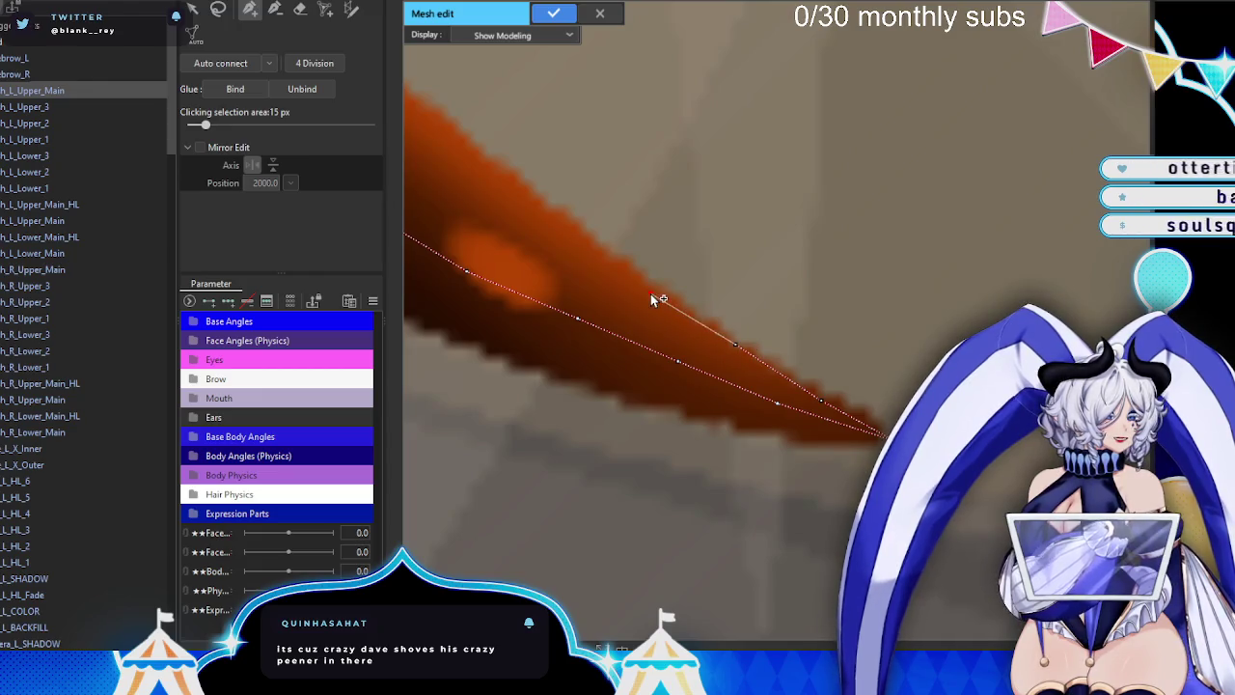
scroll(564, 229, up, 2)
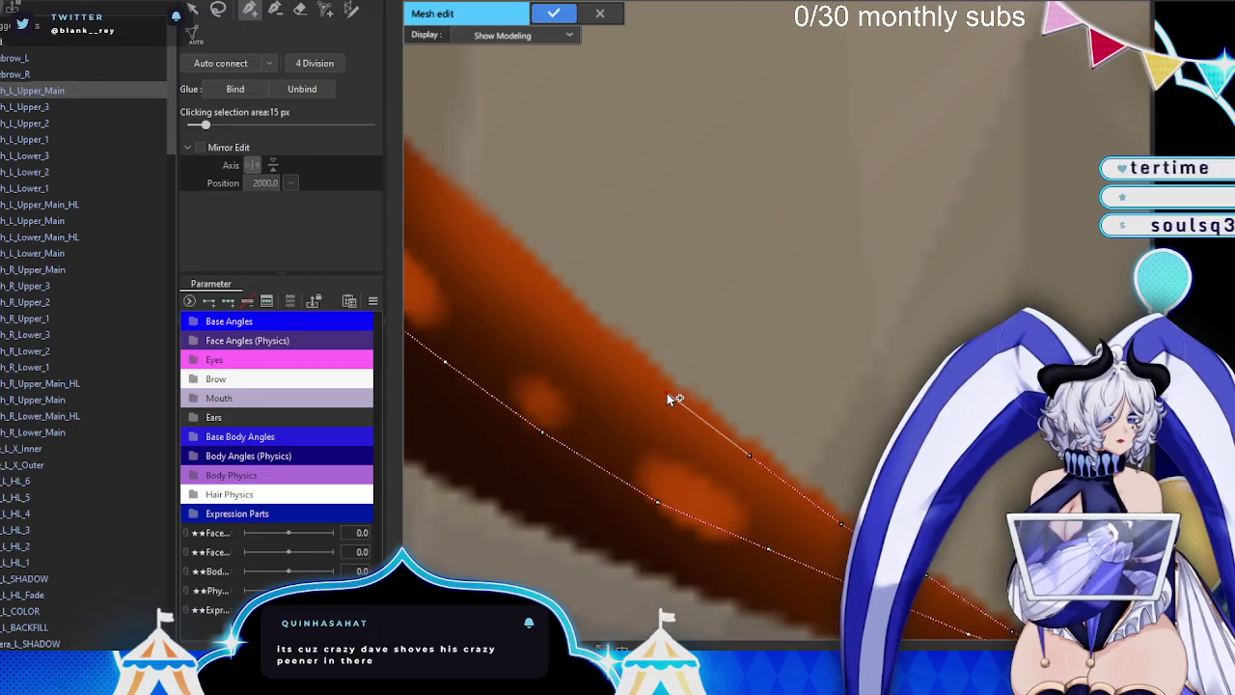
scroll(763, 441, up, 2)
click(717, 396)
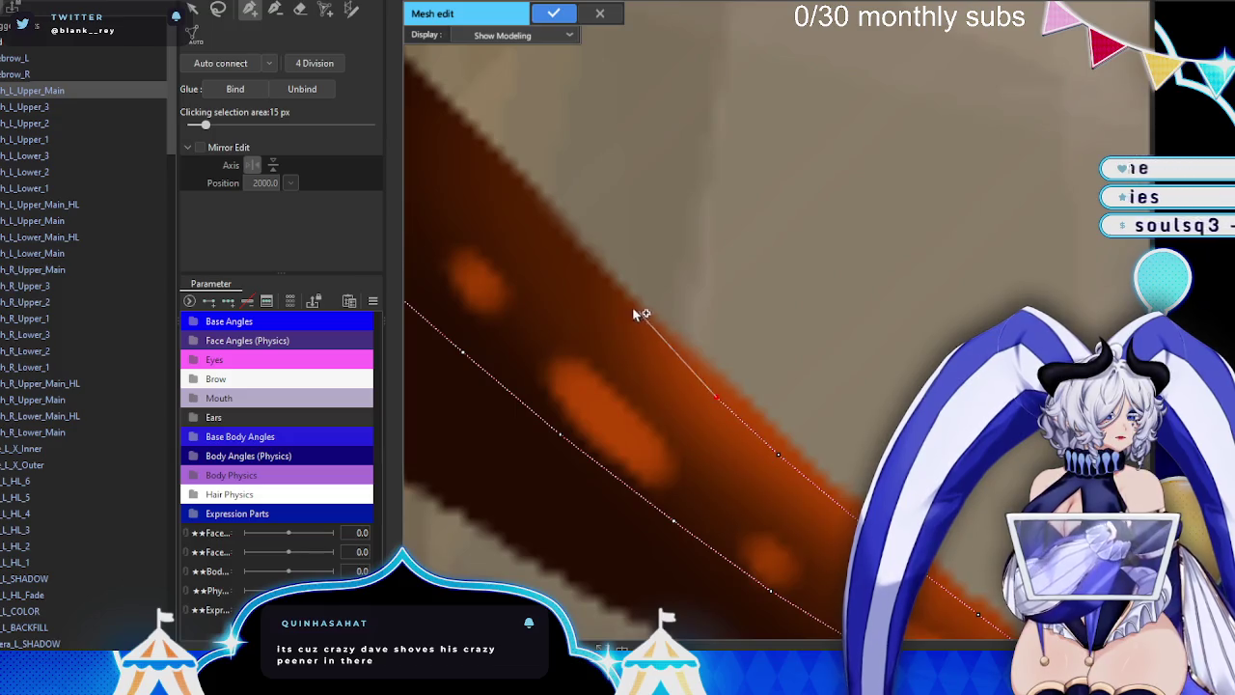
drag(599, 298, 772, 430)
click(701, 349)
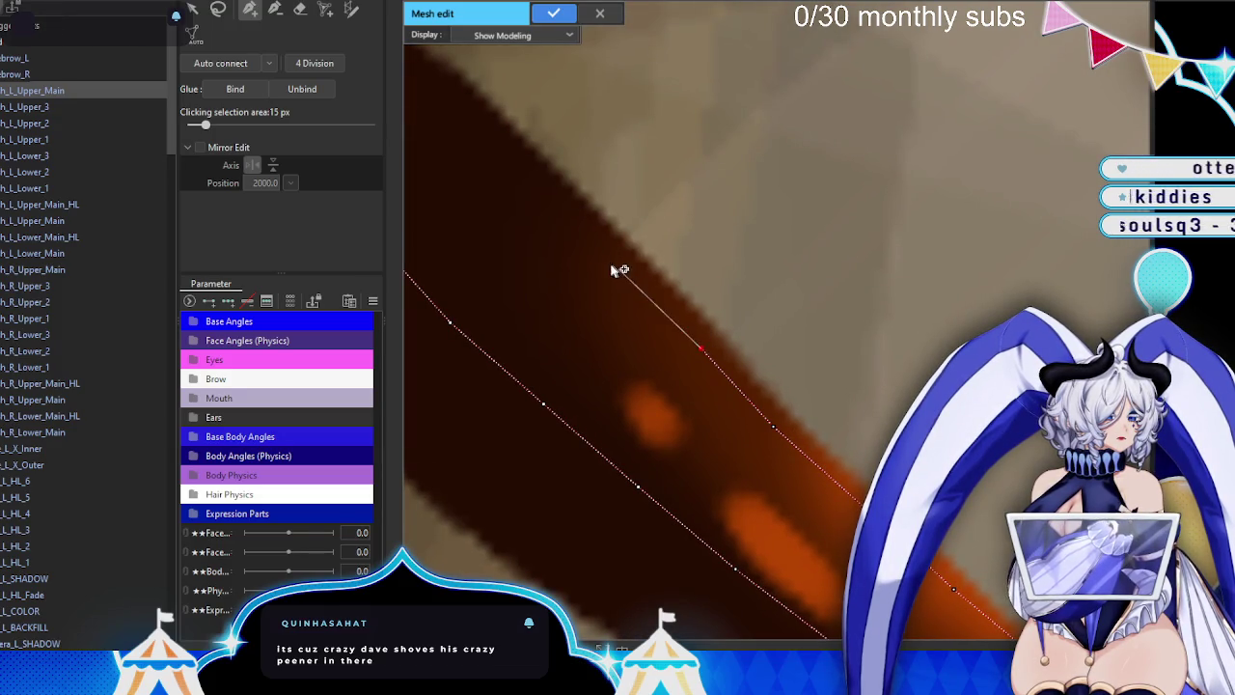
drag(521, 172, 937, 337)
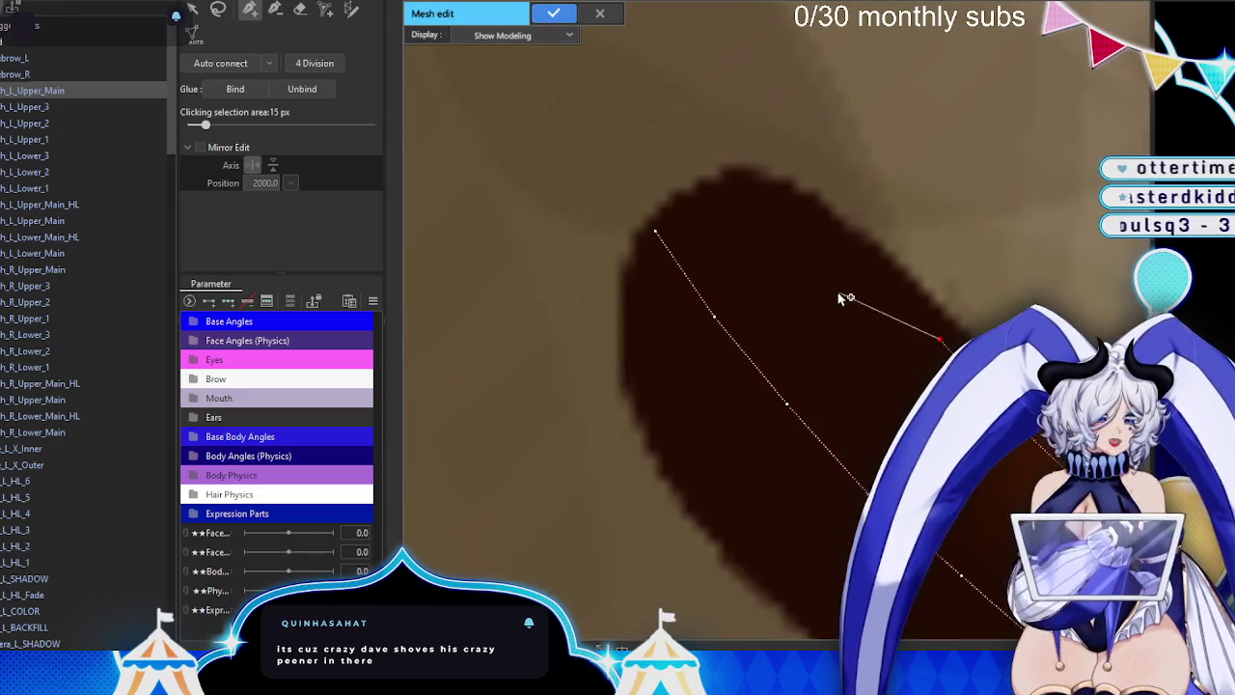
click(871, 268)
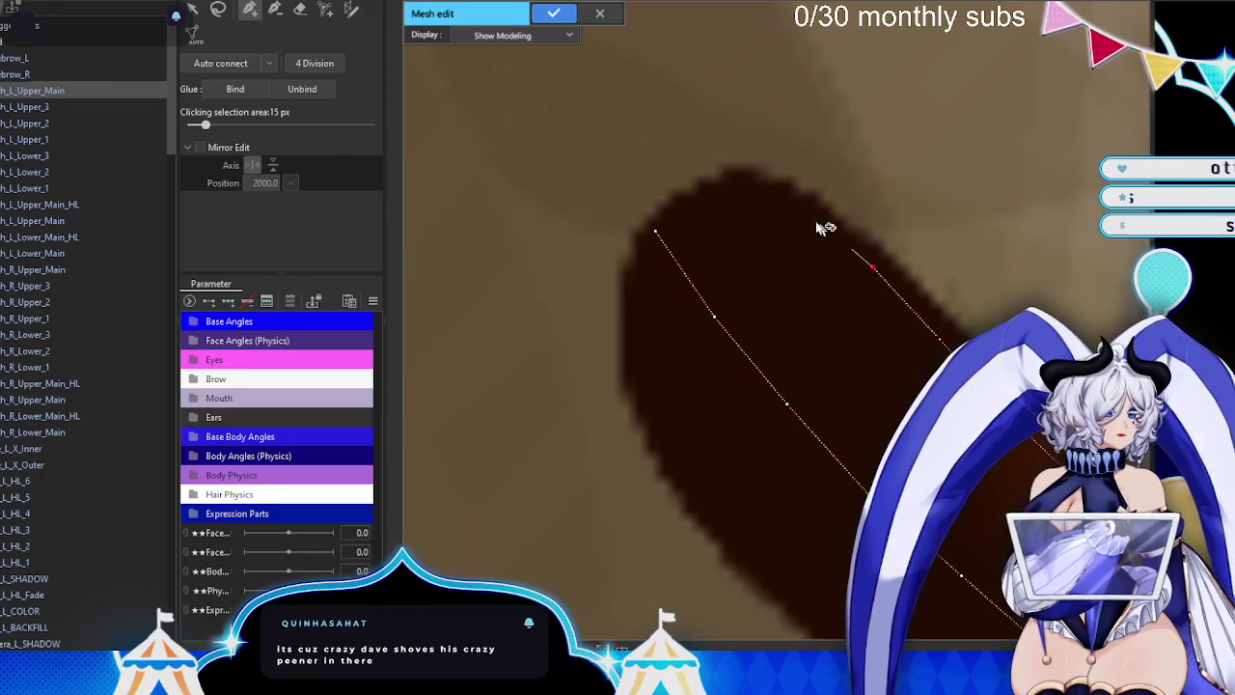
click(655, 234)
drag(649, 406, 611, 294)
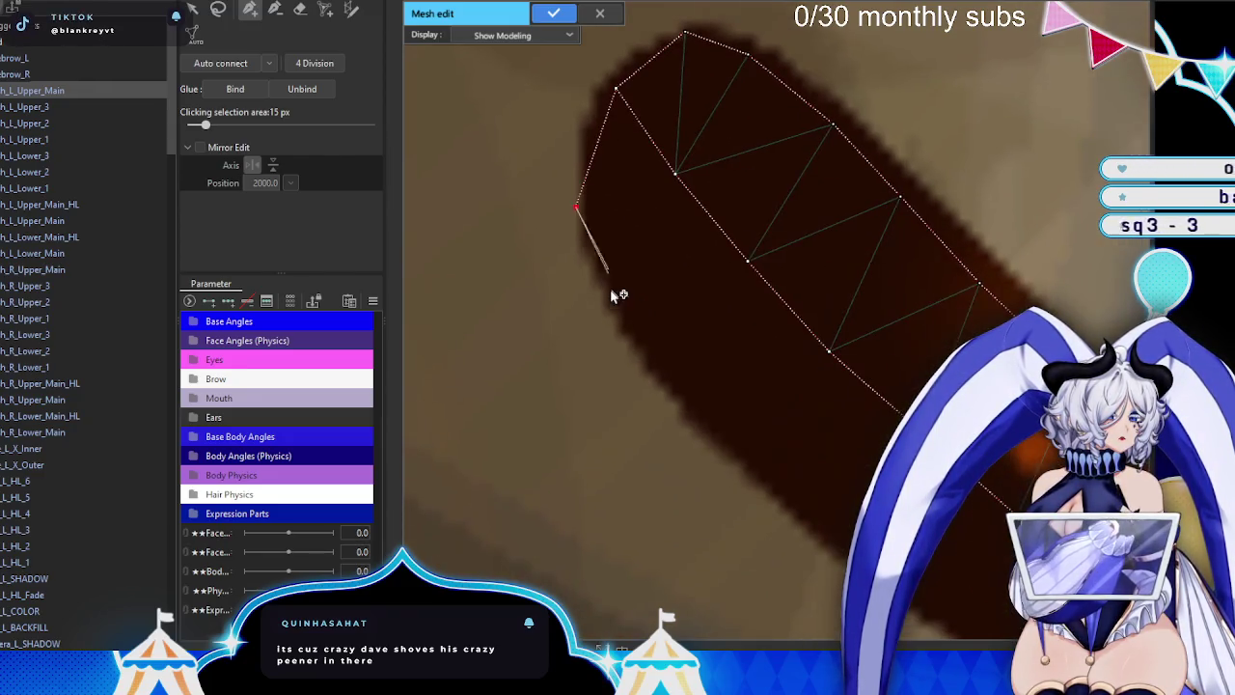
- Add outer outline vertices along the strand's lower edge, joining them at the tip
drag(810, 492, 534, 185)
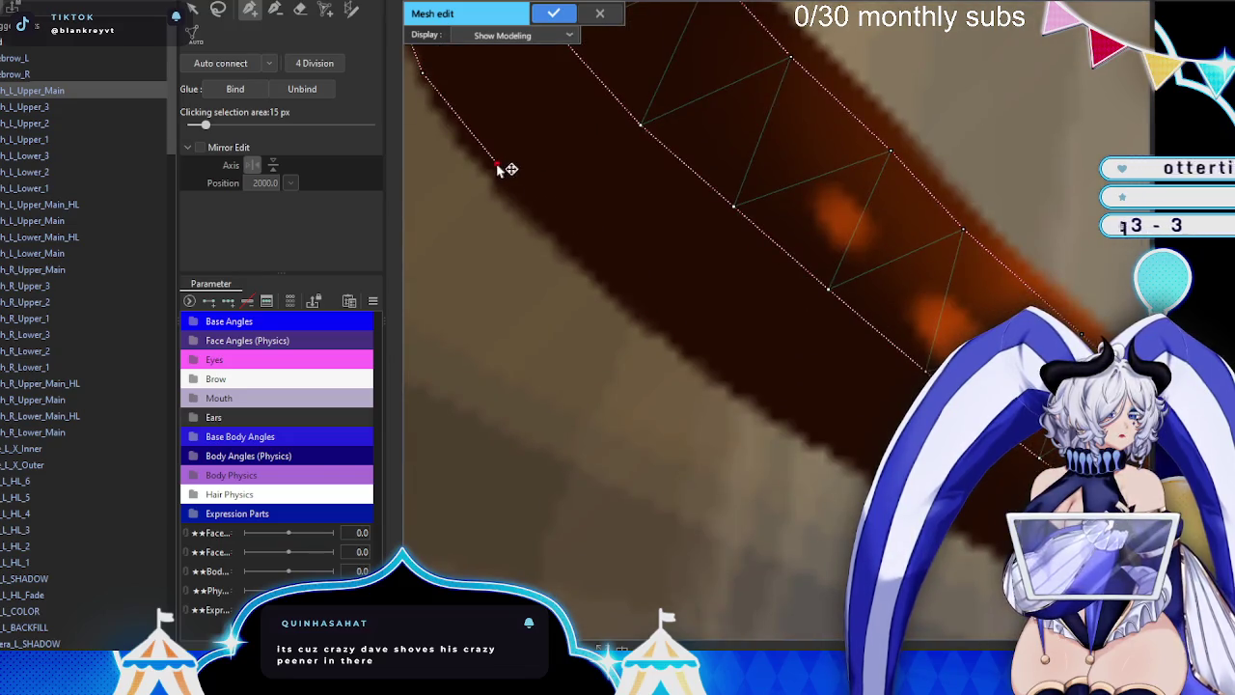
drag(708, 353, 523, 224)
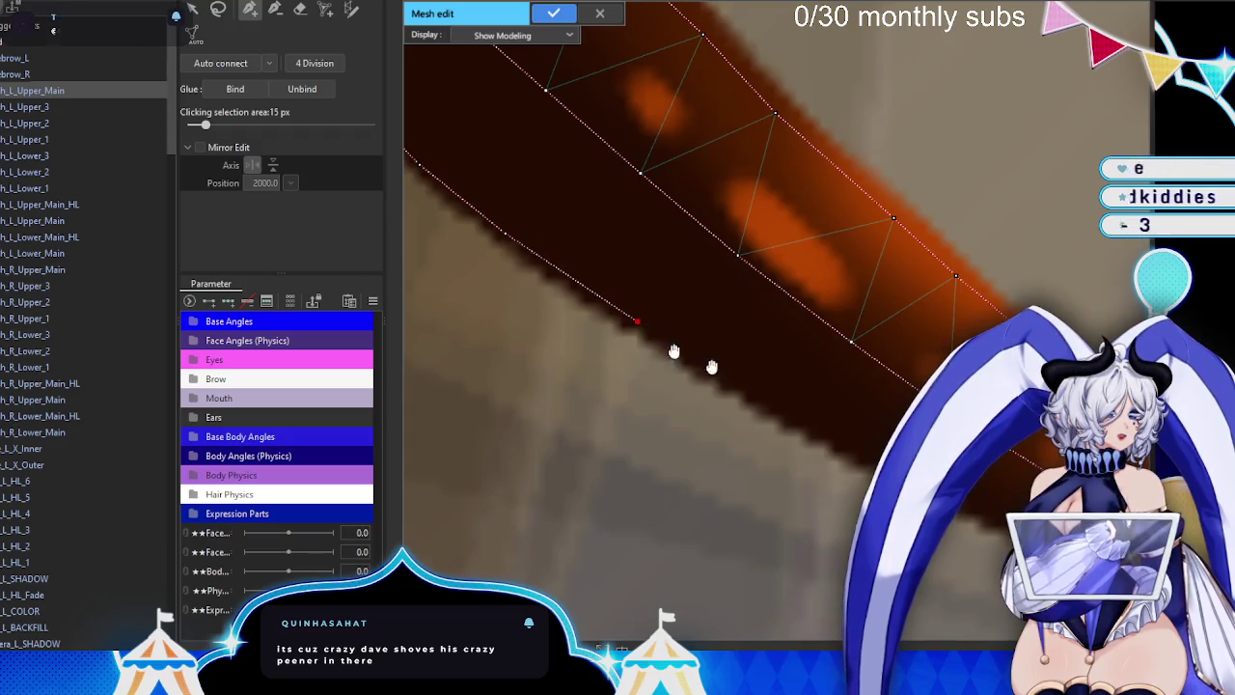
drag(638, 327, 555, 307)
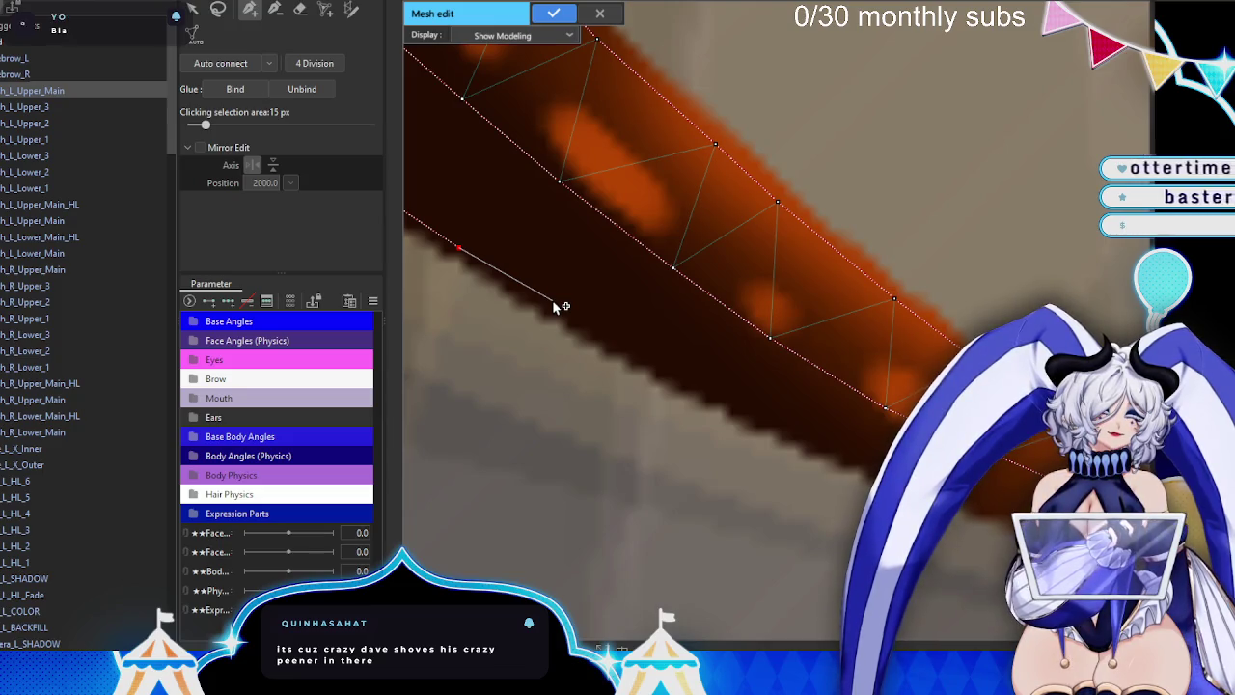
click(678, 377)
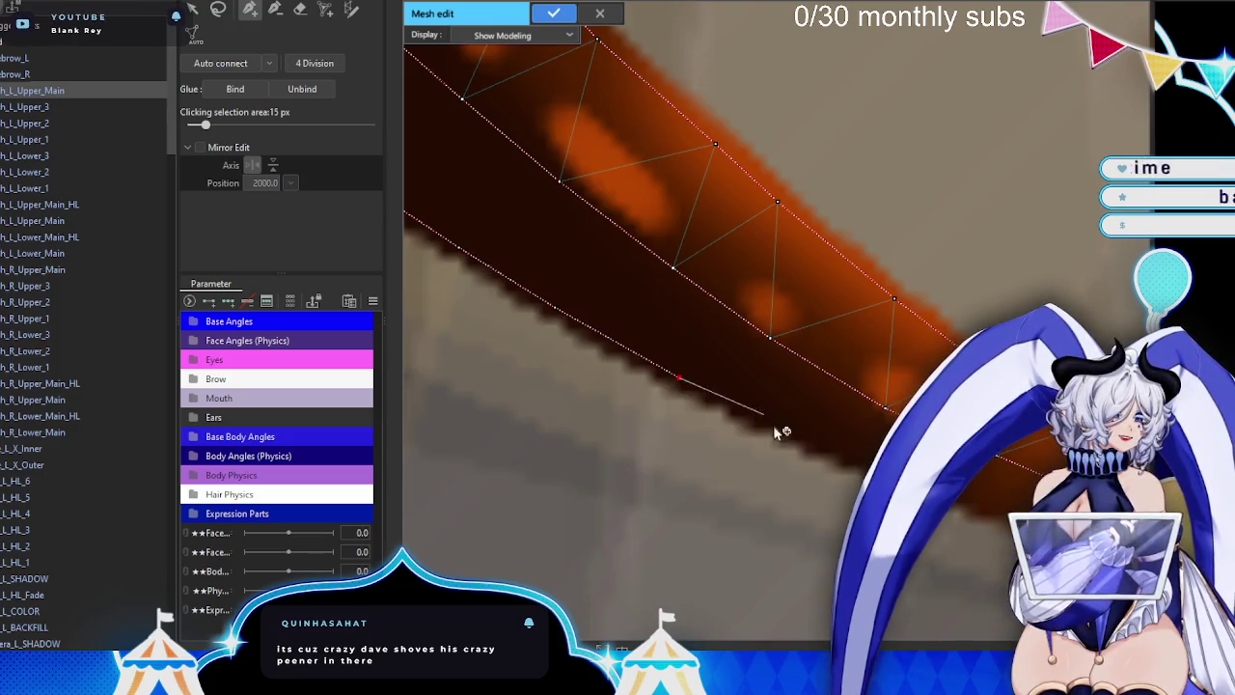
drag(771, 411, 583, 393)
click(580, 389)
click(688, 427)
click(797, 454)
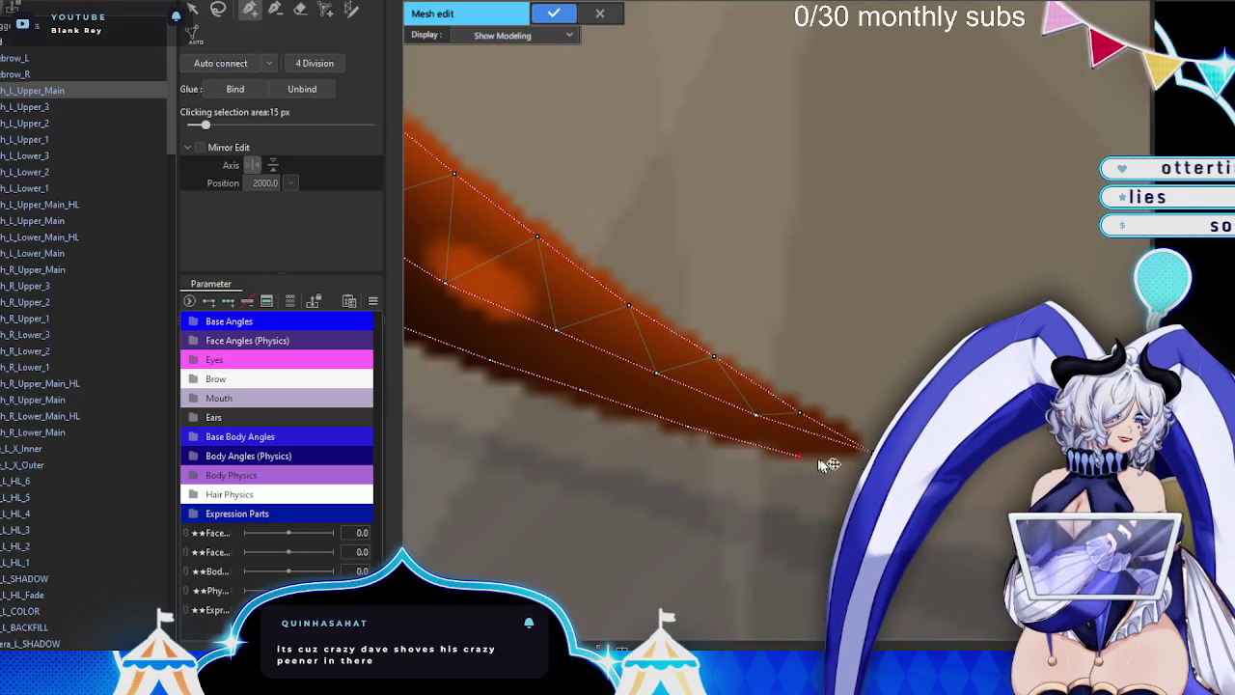
click(868, 451)
click(856, 417)
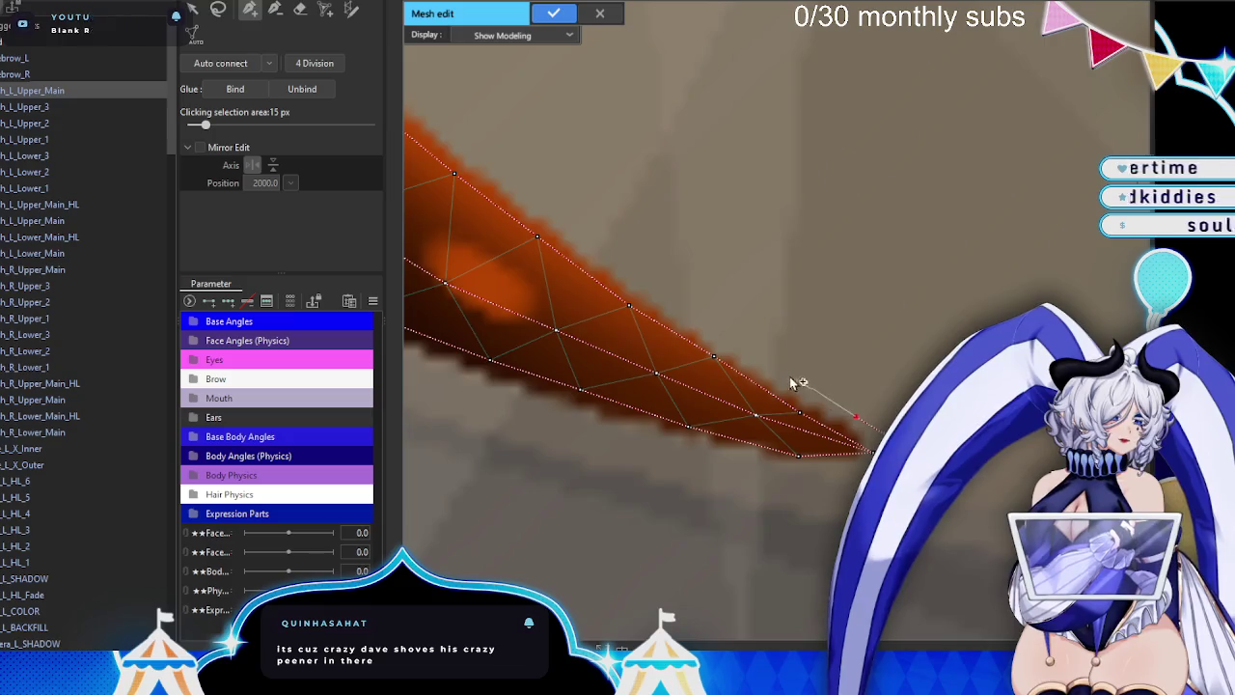
- Add outer vertices along the upper edge and around the strand's rounded end
scroll(673, 296, up, 1)
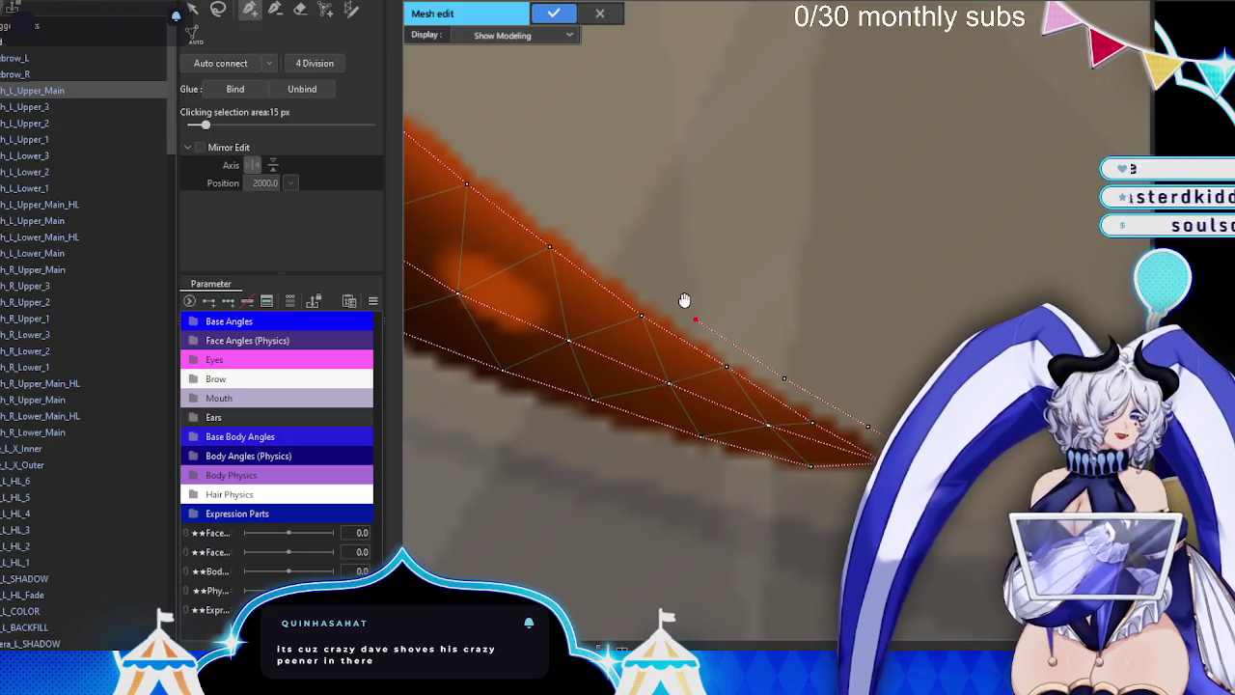
scroll(685, 301, up, 1)
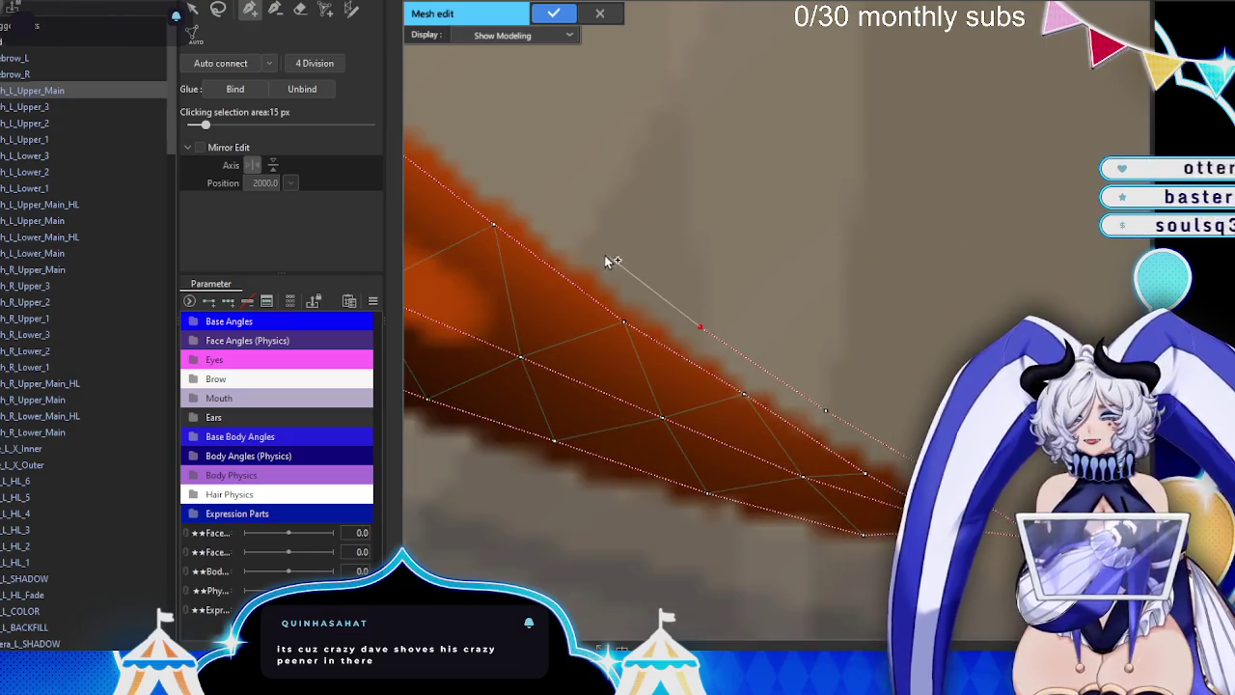
scroll(699, 296, up, 1)
click(665, 304)
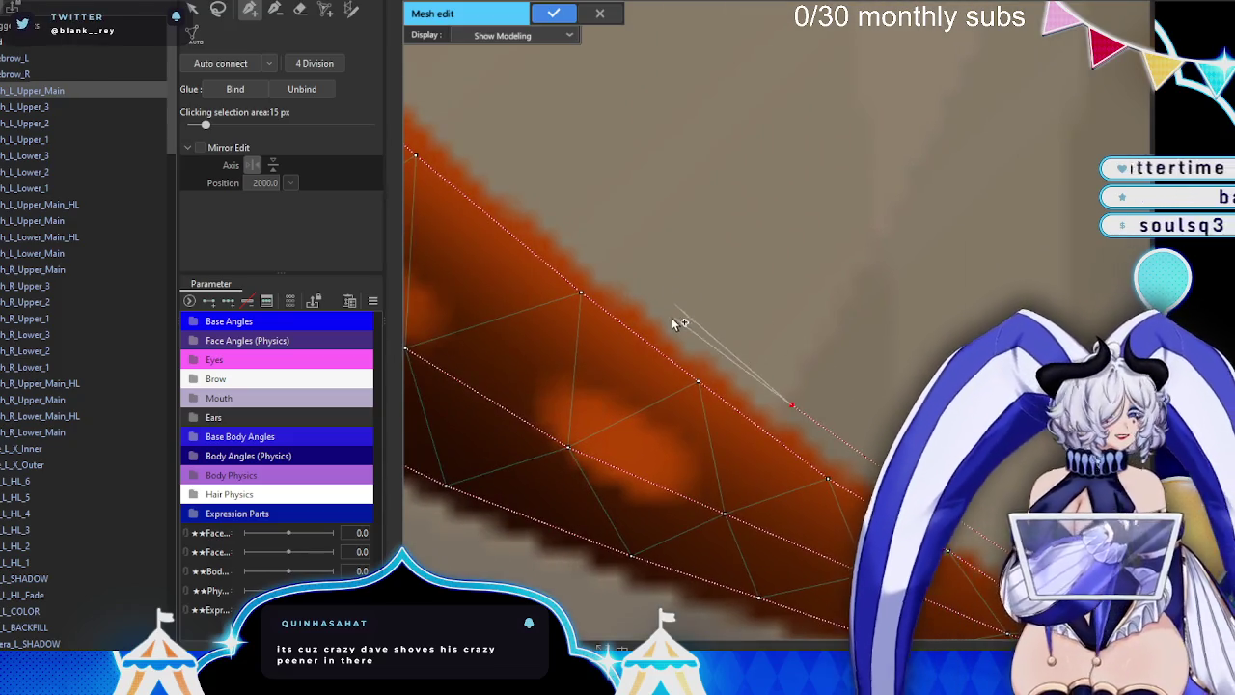
click(534, 202)
drag(592, 261, 637, 331)
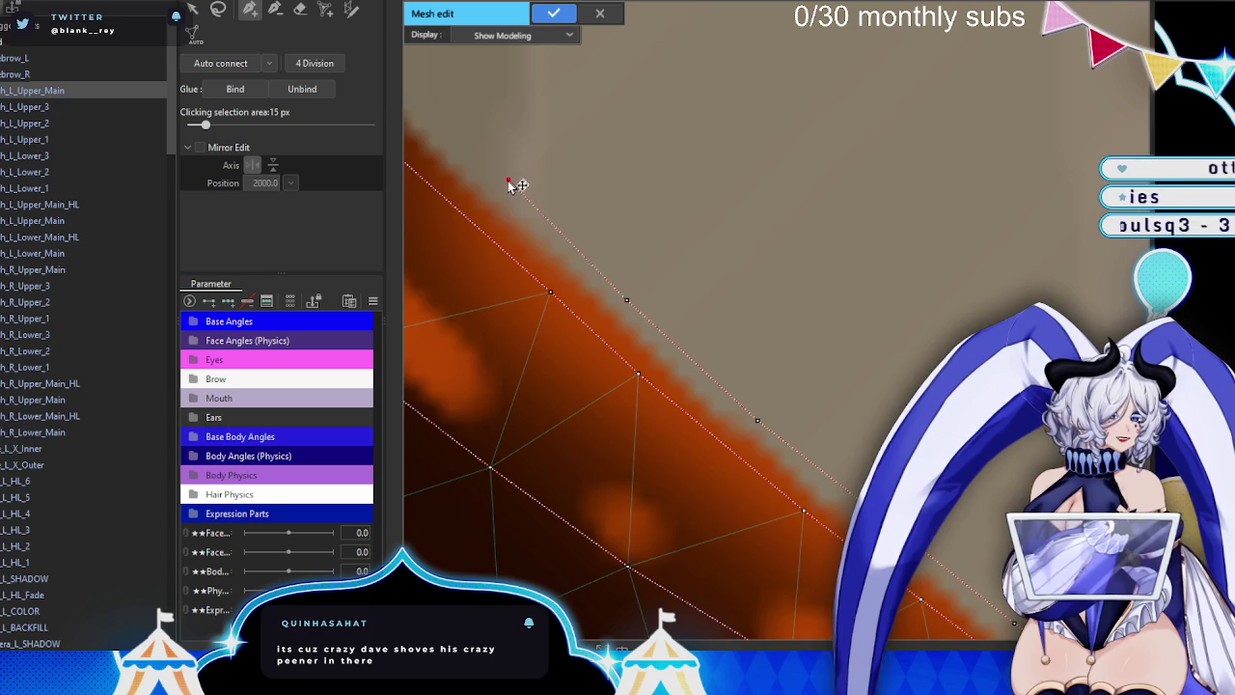
scroll(512, 184, up, 1)
click(815, 348)
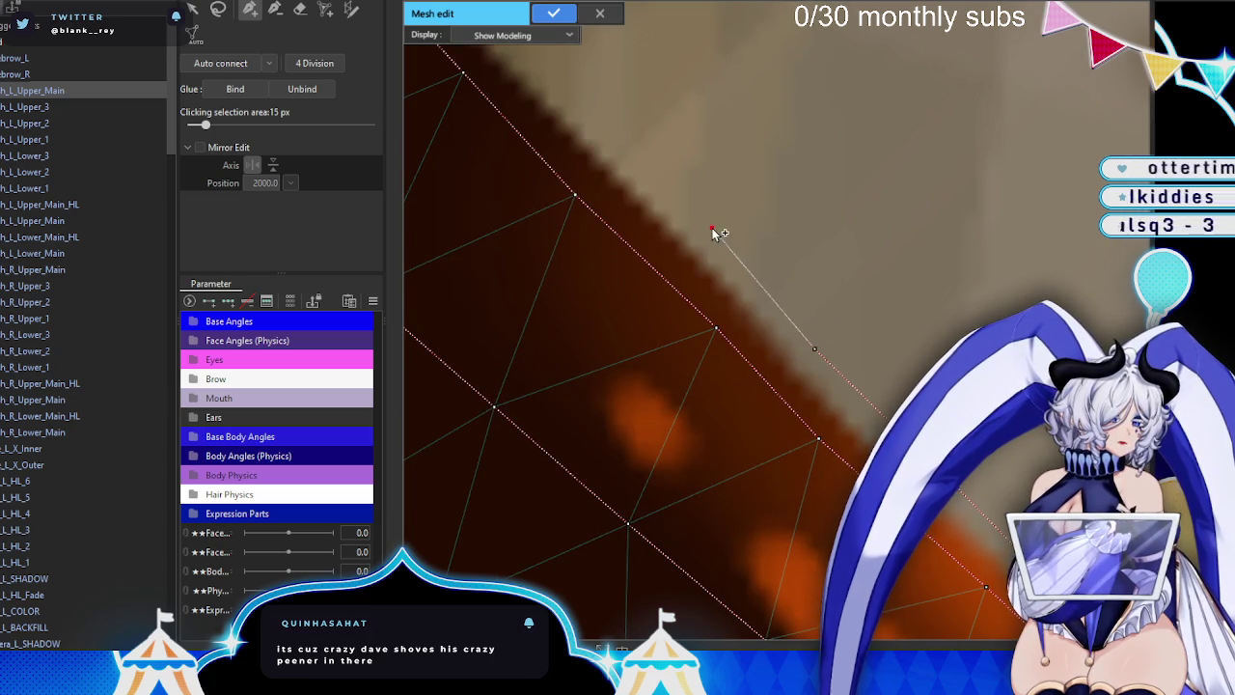
scroll(706, 284, up, 1)
scroll(662, 295, down, 1)
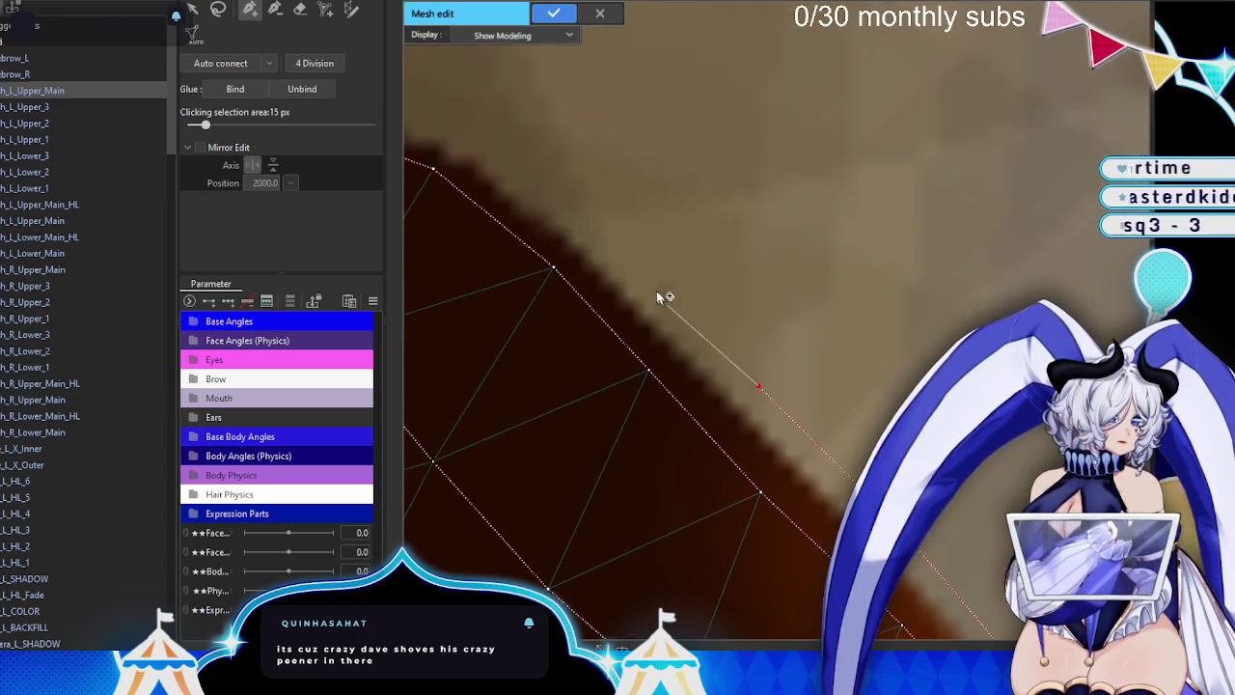
drag(541, 178, 675, 184)
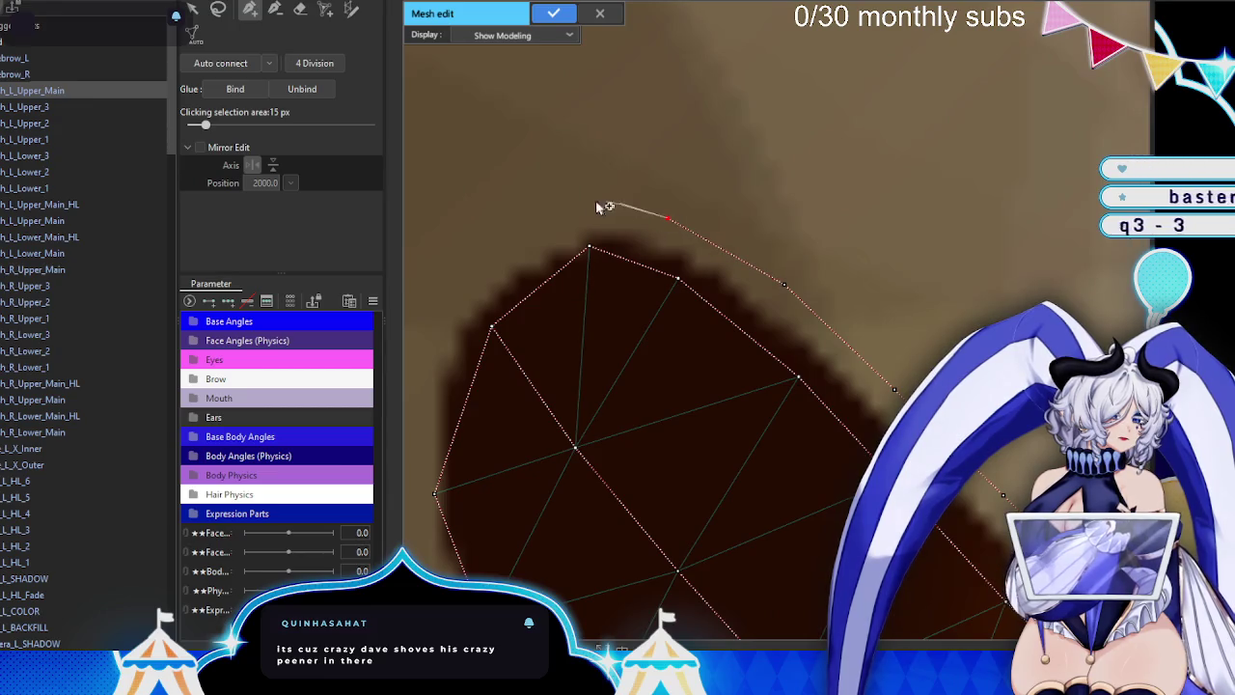
click(522, 233)
click(425, 352)
drag(426, 352, 606, 198)
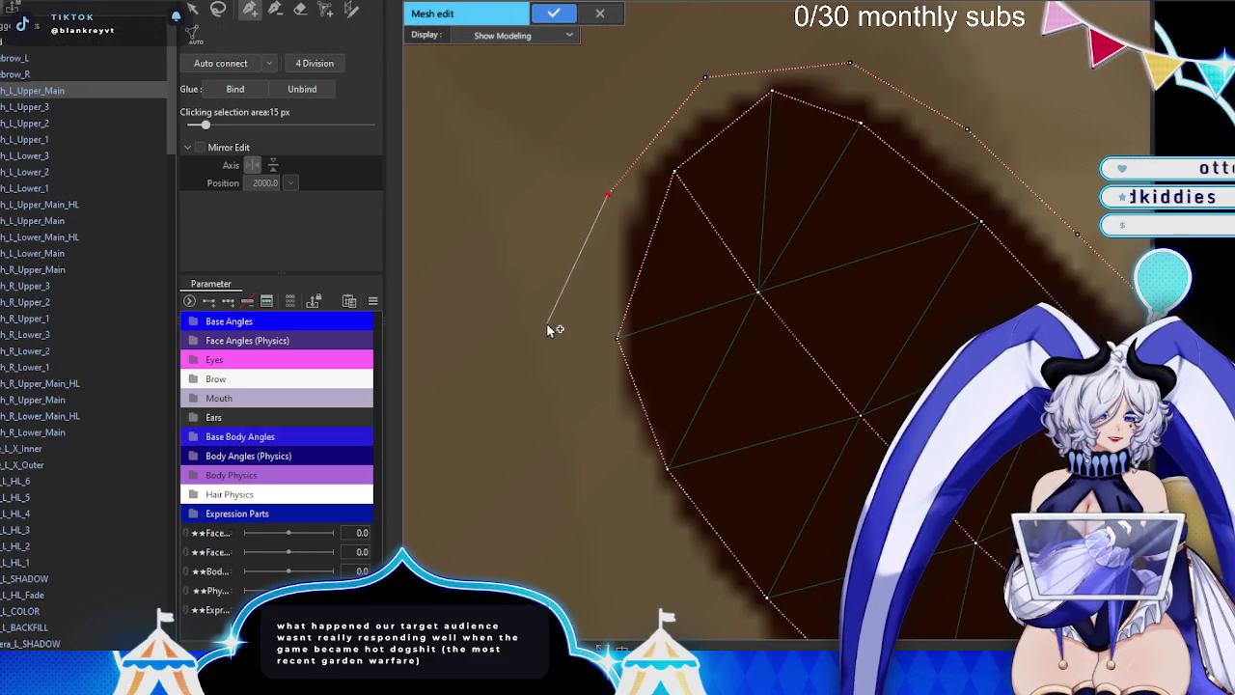
click(592, 275)
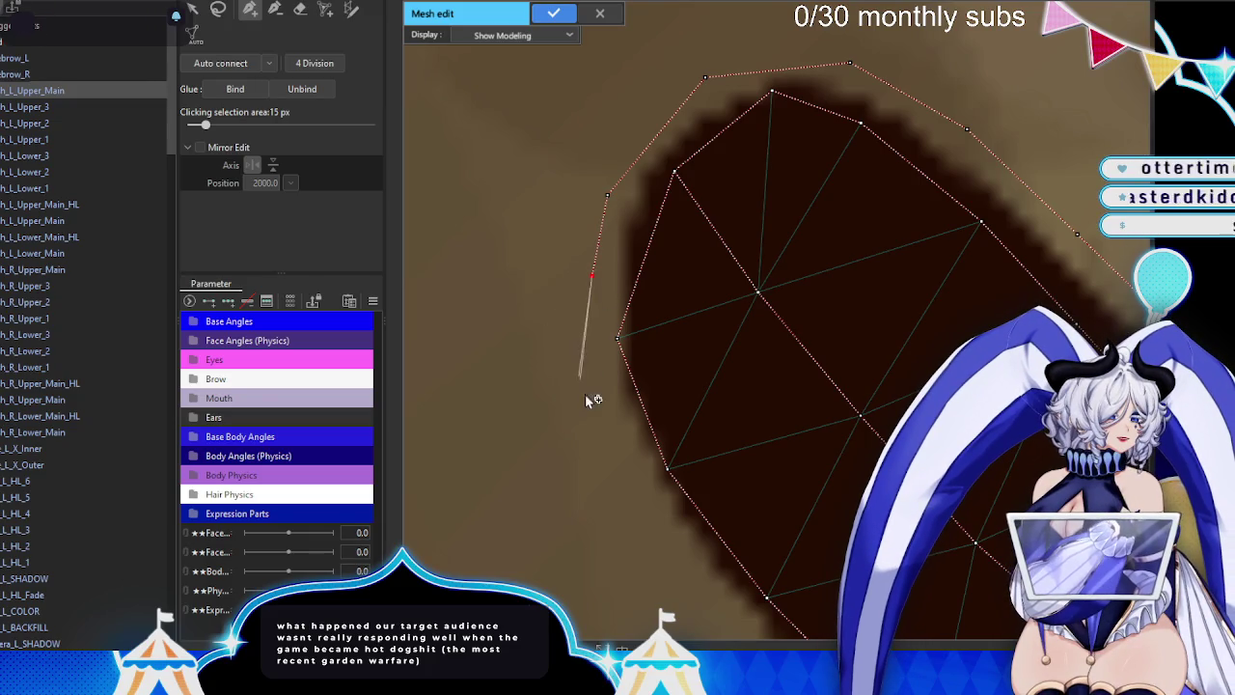
- Add the last lower-edge vertices and apply the h_L_Upper_Main mesh
scroll(569, 264, up, 3)
mouse_move(541, 203)
mouse_down()
mouse_move(618, 299)
mouse_move(512, 234)
mouse_up()
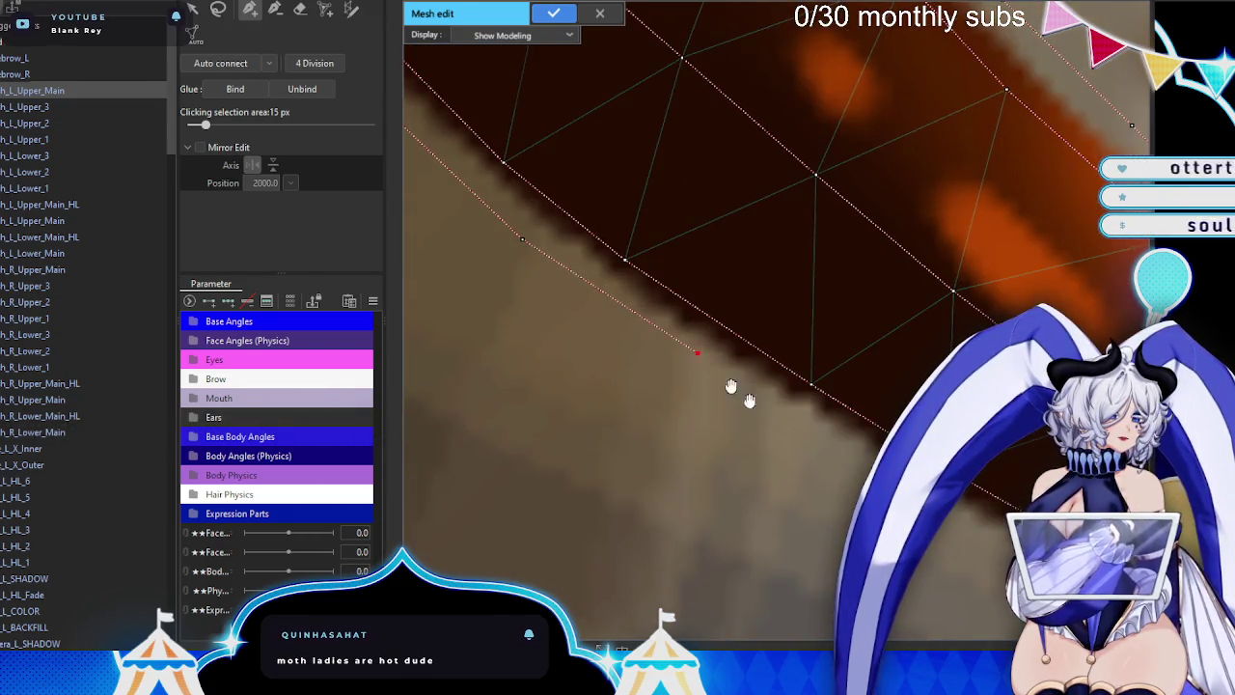
click(635, 331)
click(796, 431)
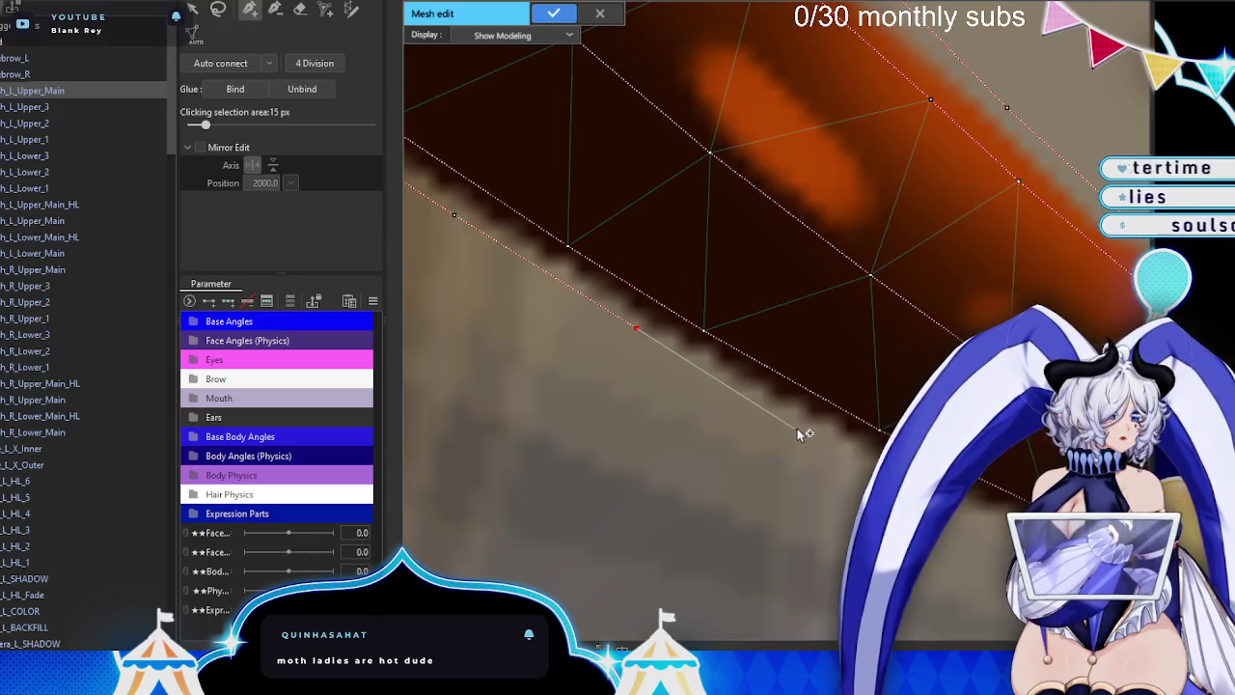
drag(799, 441, 711, 390)
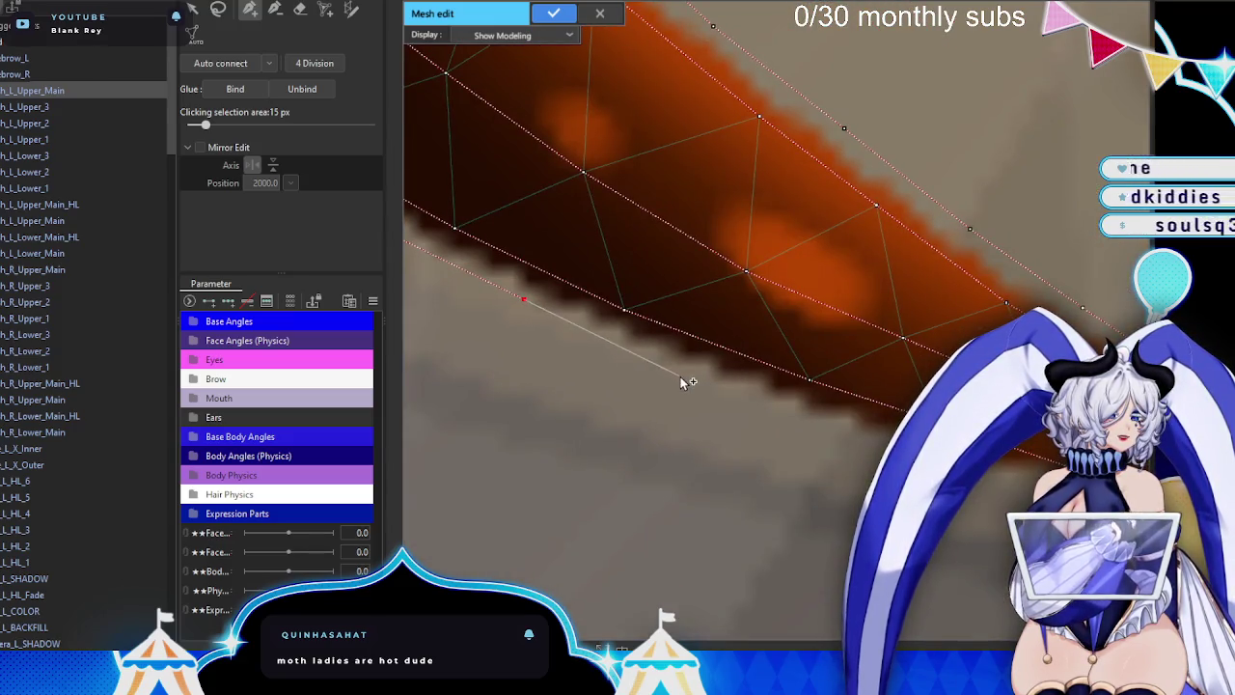
scroll(605, 324, down, 2)
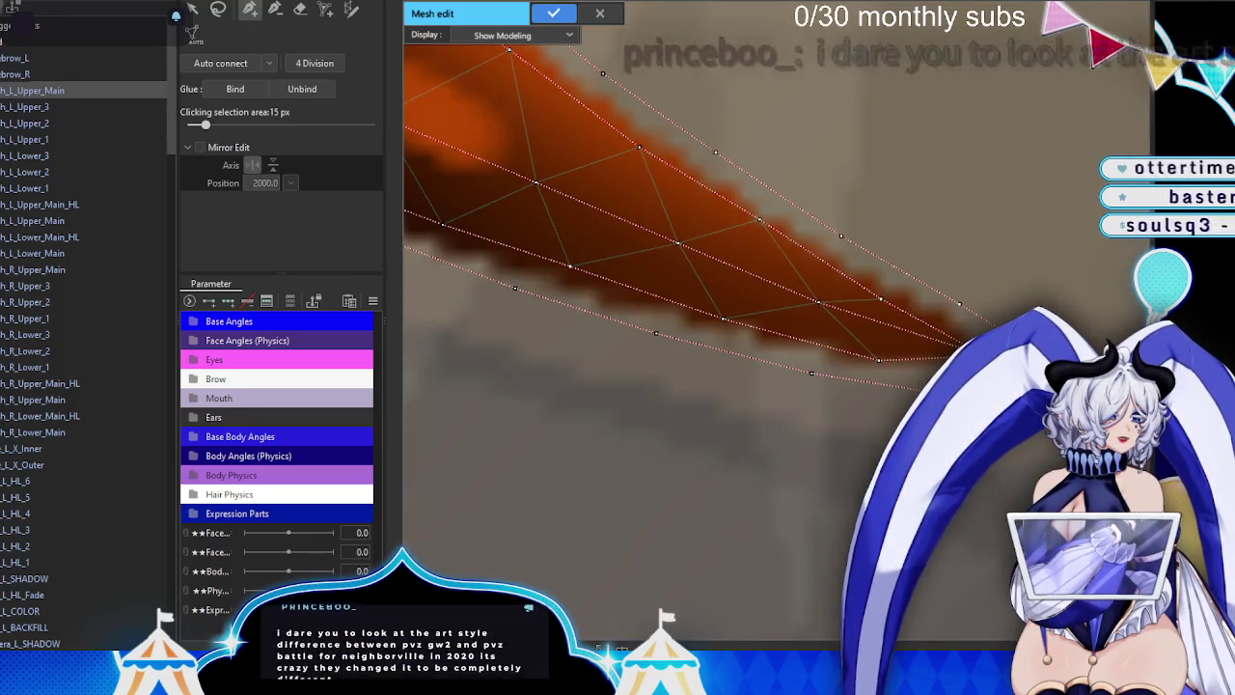
scroll(768, 220, down, 2)
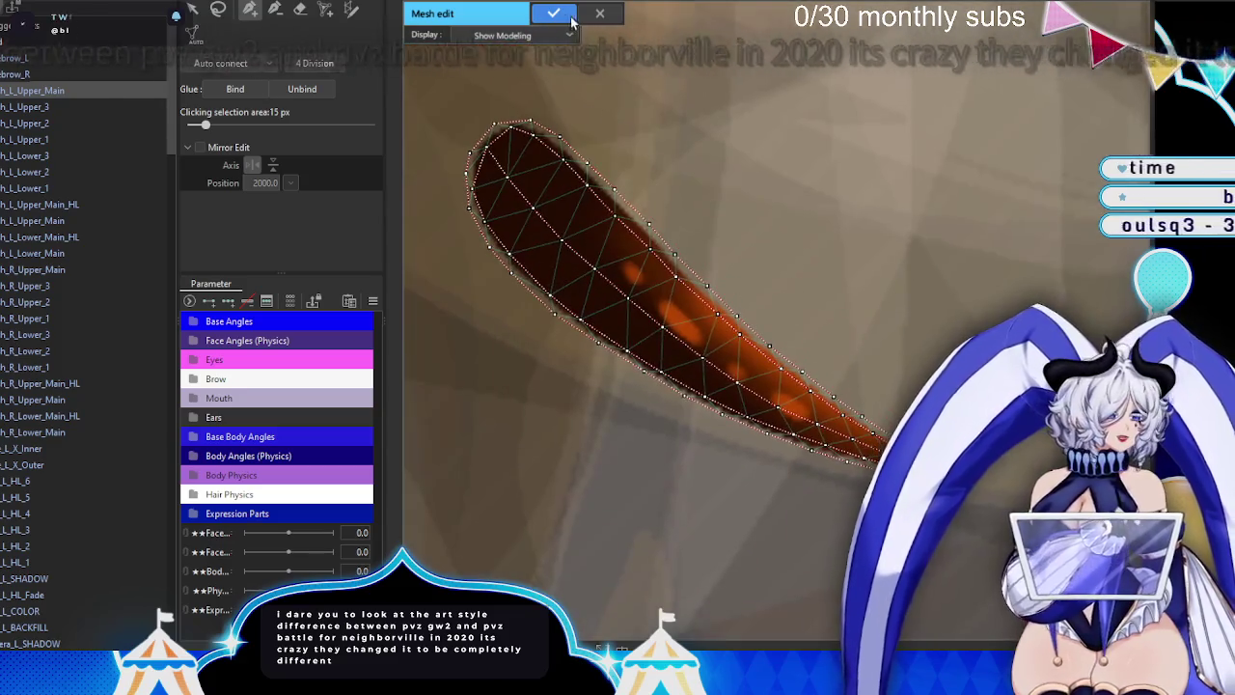
key(Return)
scroll(752, 337, down, 5)
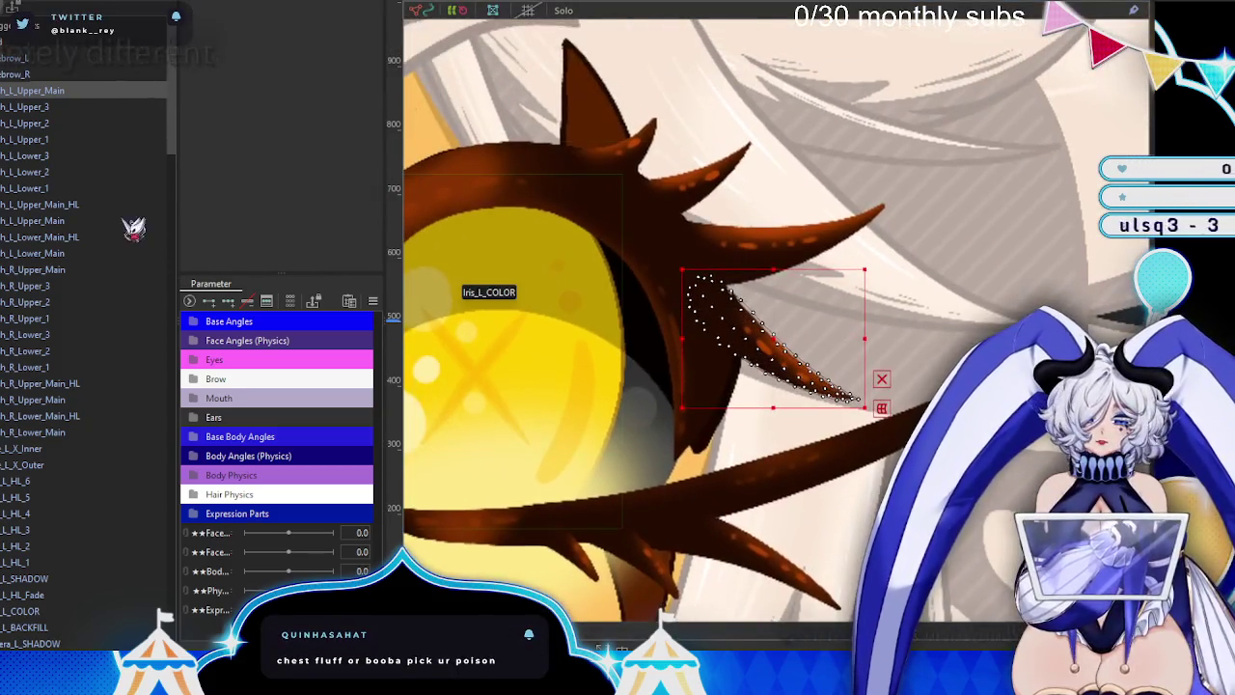
- Select h_L_Upper_3 and open its mesh editing with the hand-placed vertex pen tool
click(29, 106)
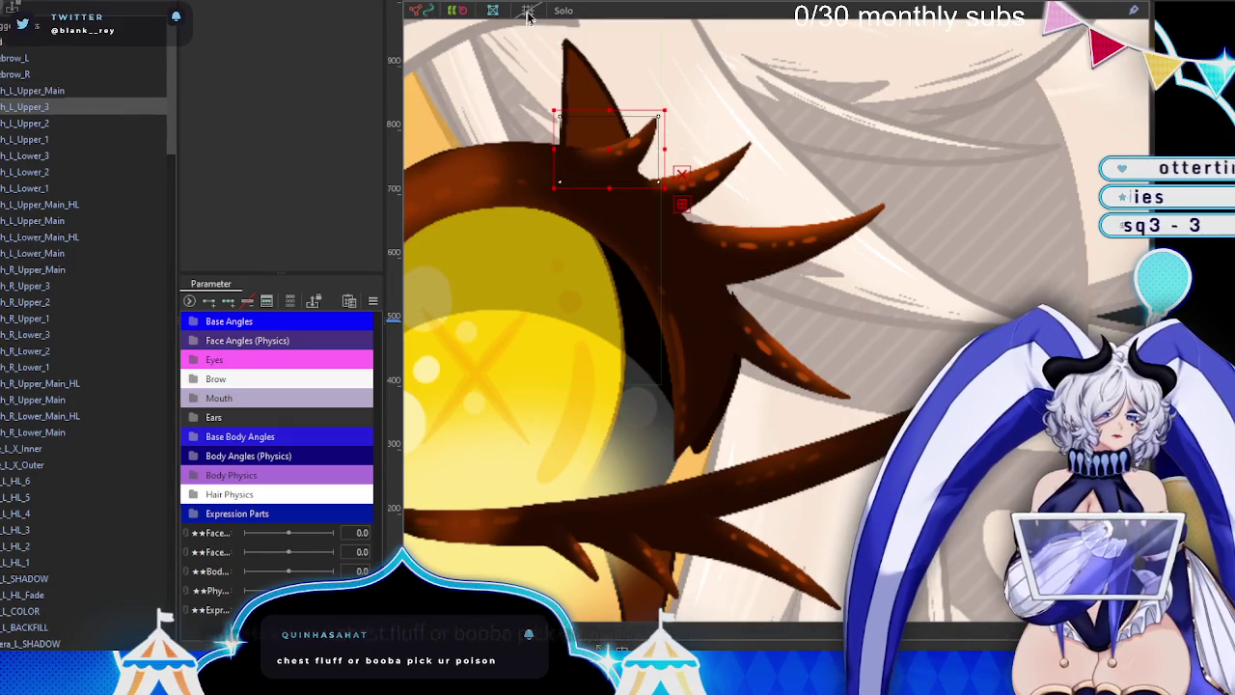
key(ctrl+e)
scroll(675, 188, down, 3)
scroll(656, 172, up, 3)
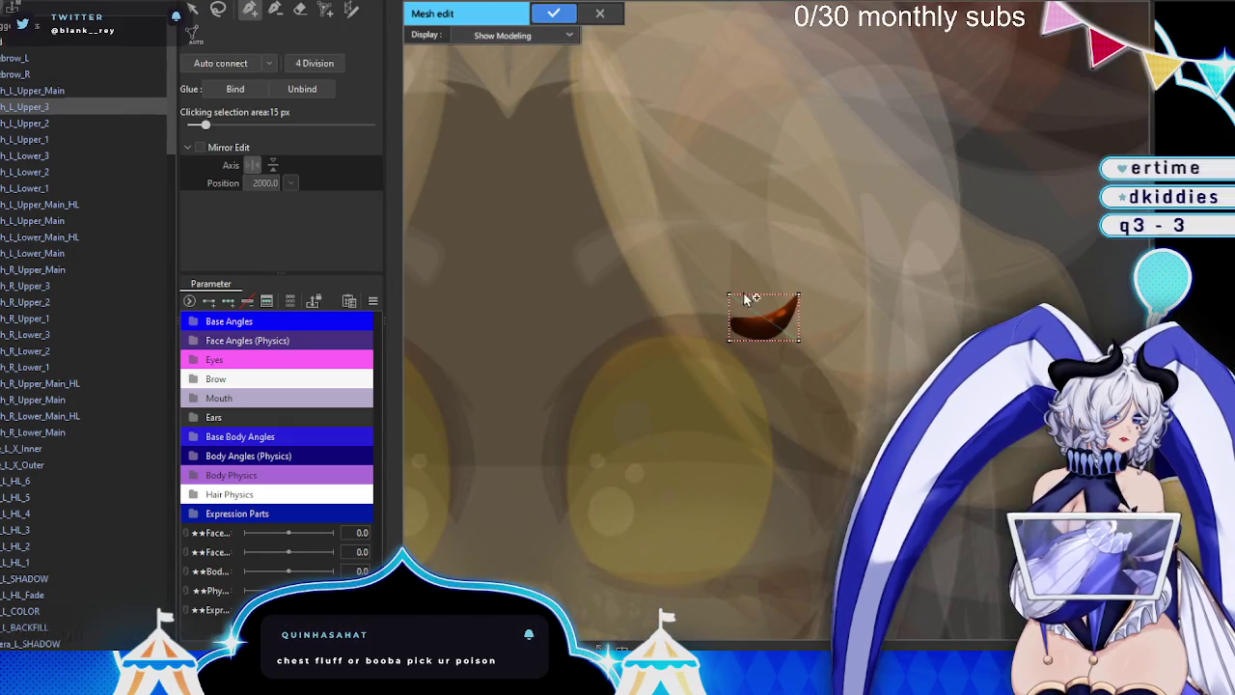
scroll(675, 159, up, 2)
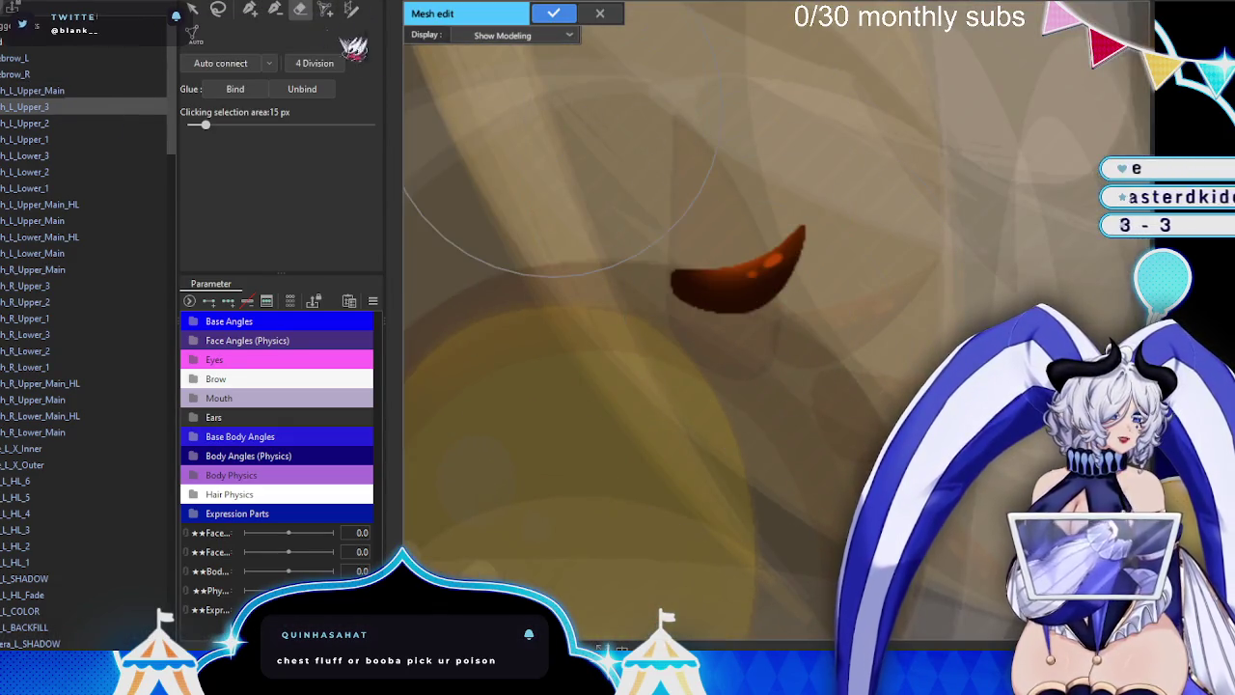
click(249, 8)
scroll(726, 242, up, 2)
scroll(743, 338, up, 2)
scroll(695, 427, right, 2)
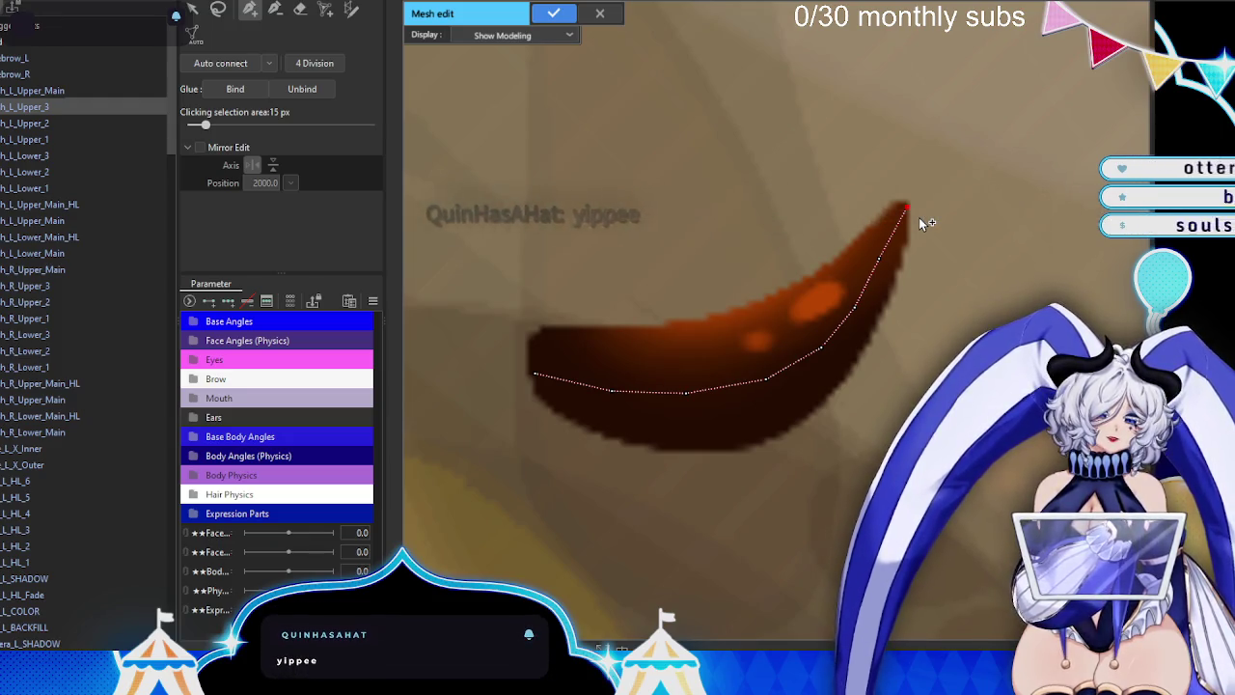
scroll(950, 220, up, 2)
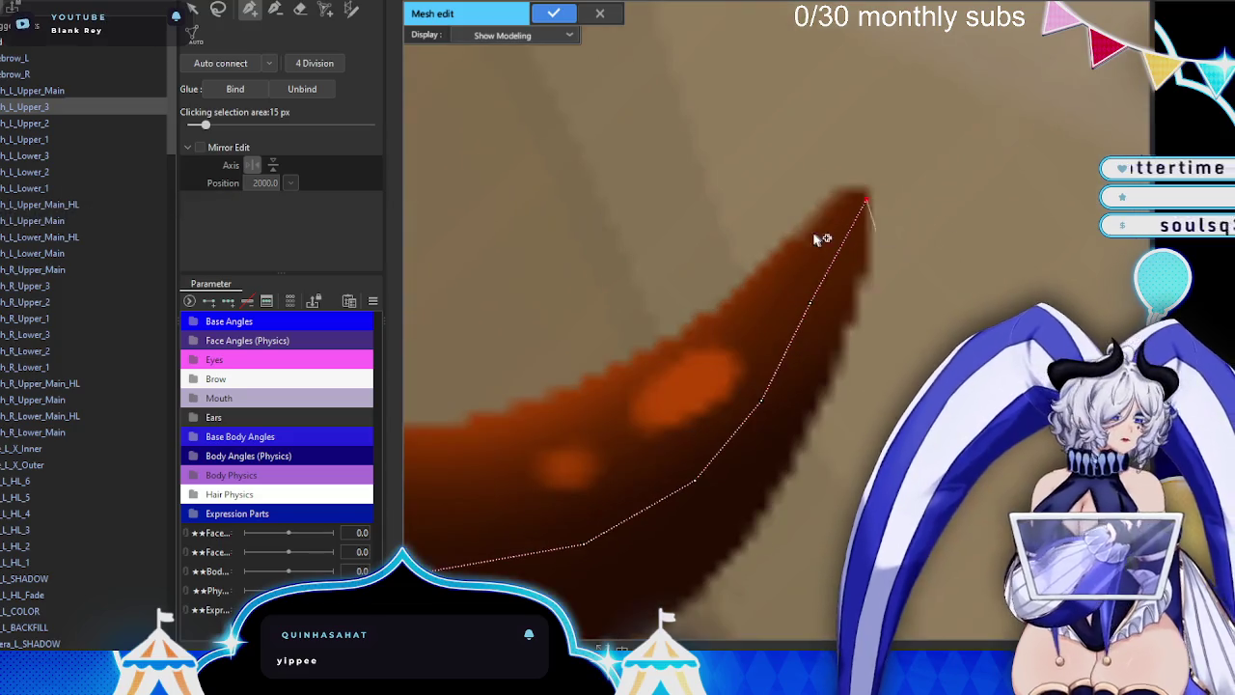
- Trace the spike's inner strand with vertices along its upper and lower edges to the right tip
click(801, 249)
click(731, 311)
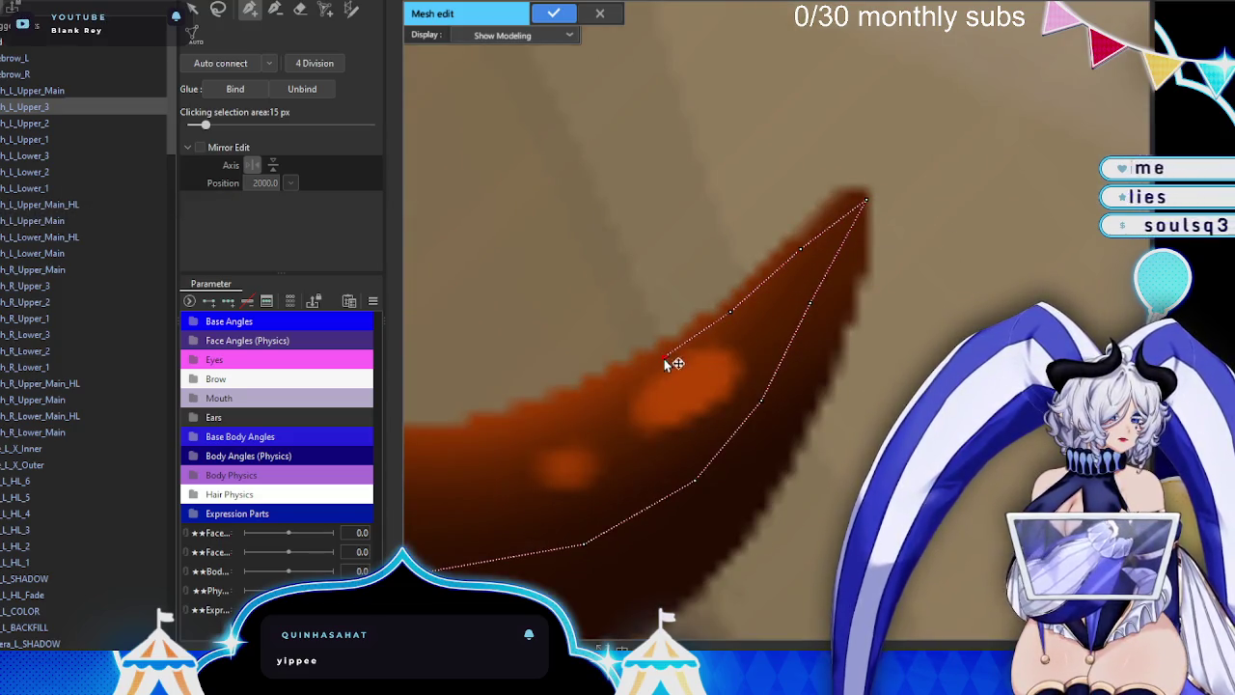
drag(521, 427, 719, 352)
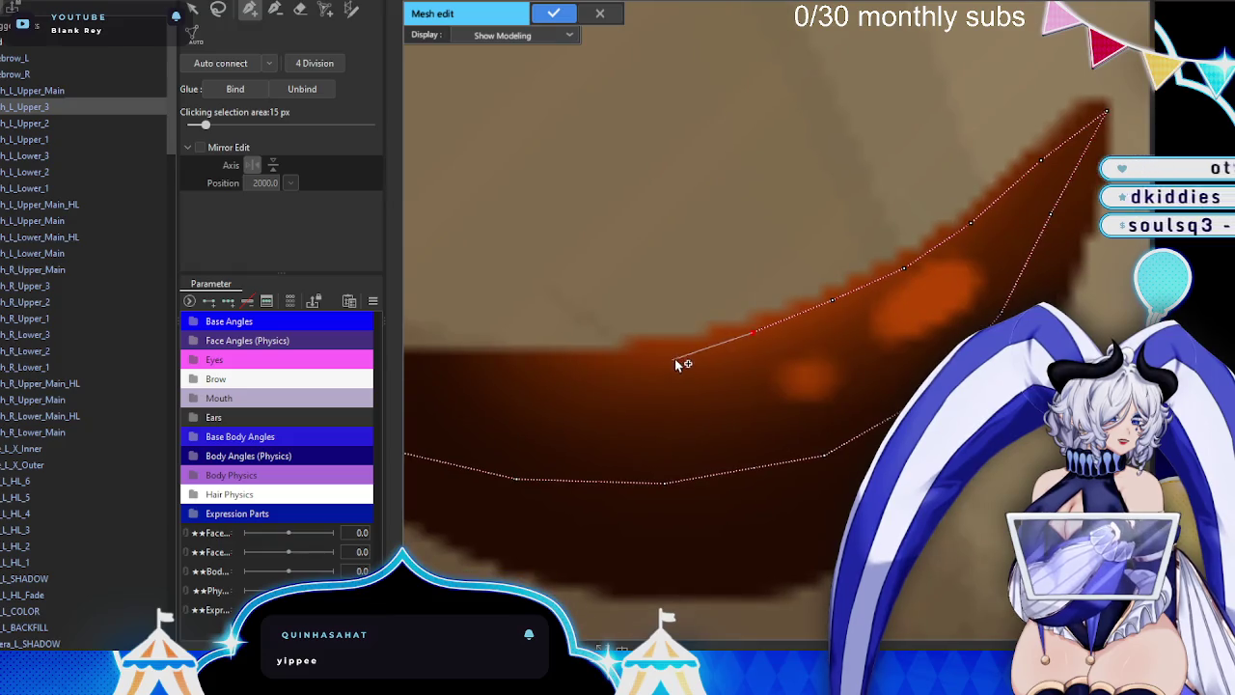
drag(513, 378, 711, 370)
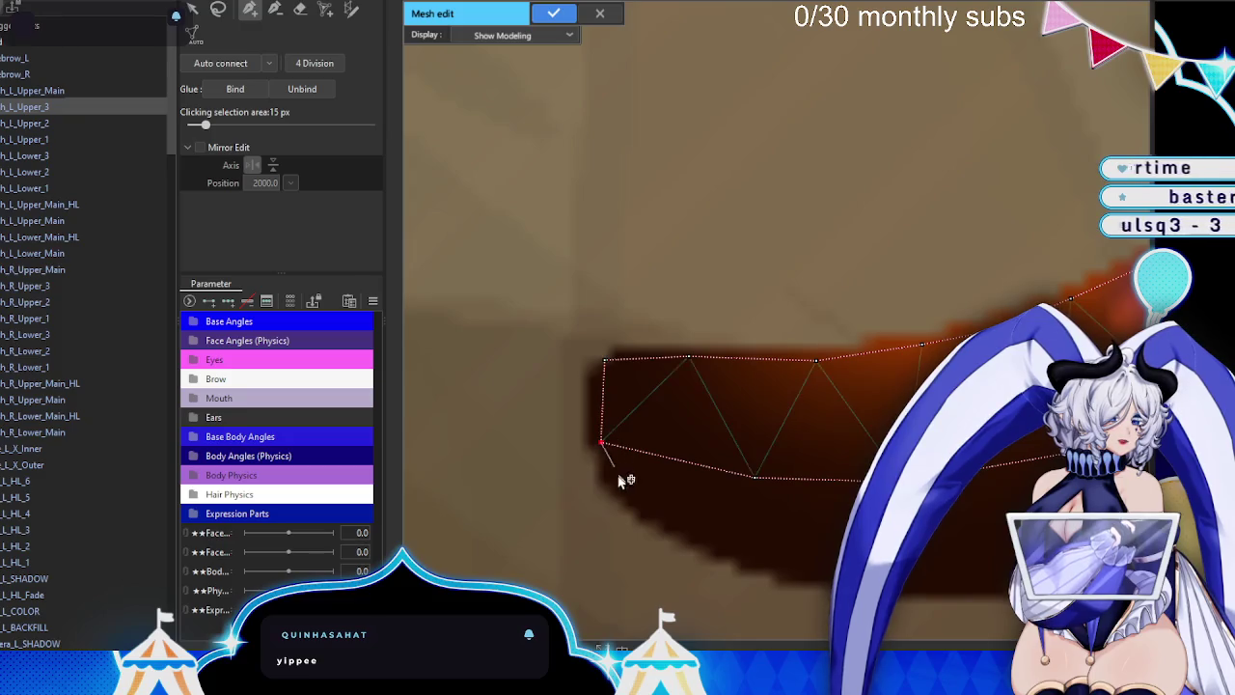
drag(621, 480, 563, 391)
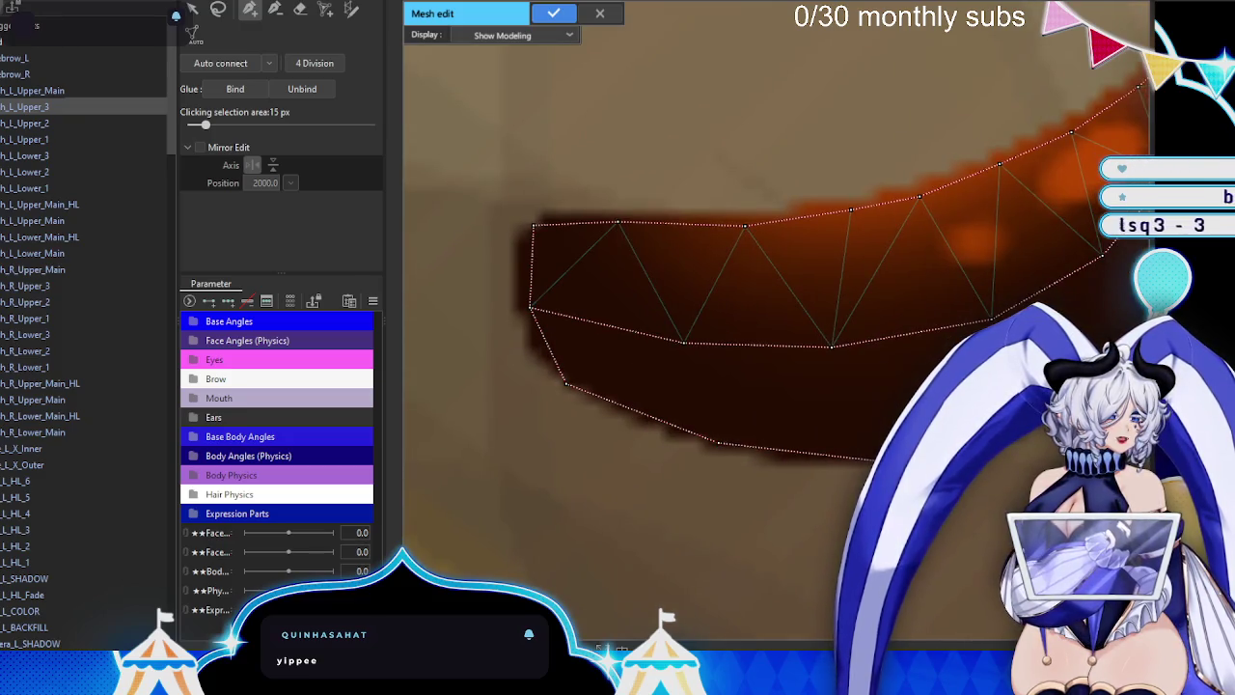
drag(1049, 412, 810, 404)
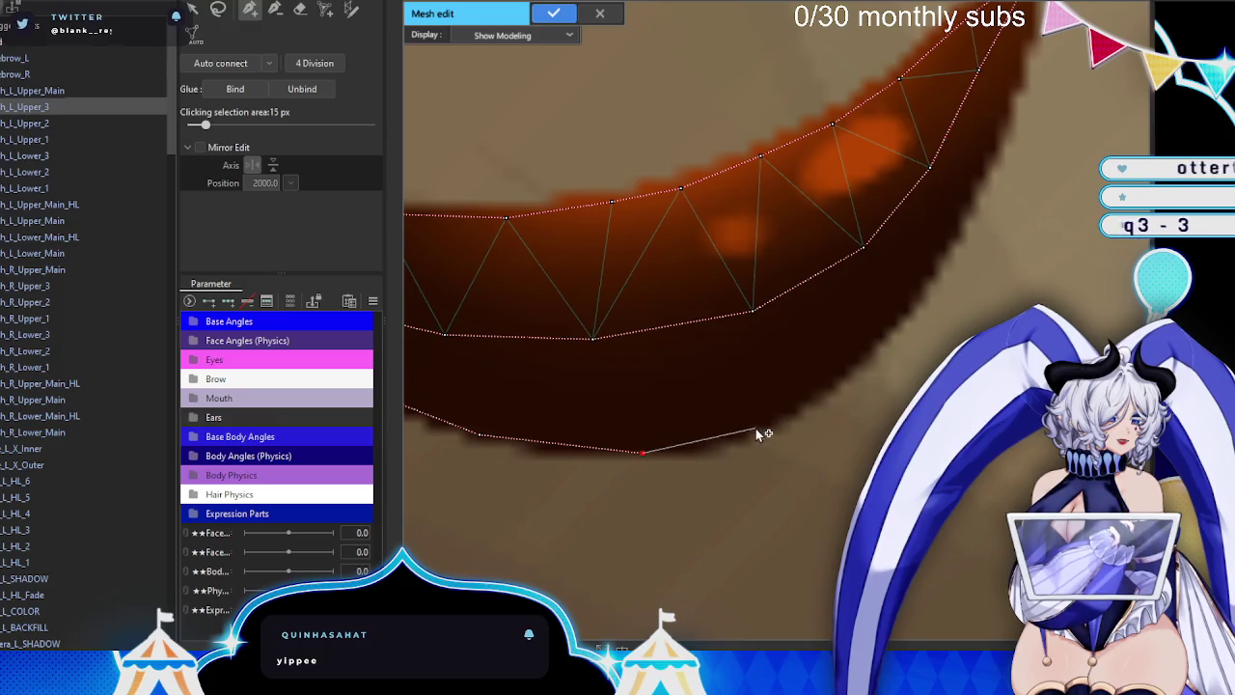
click(760, 434)
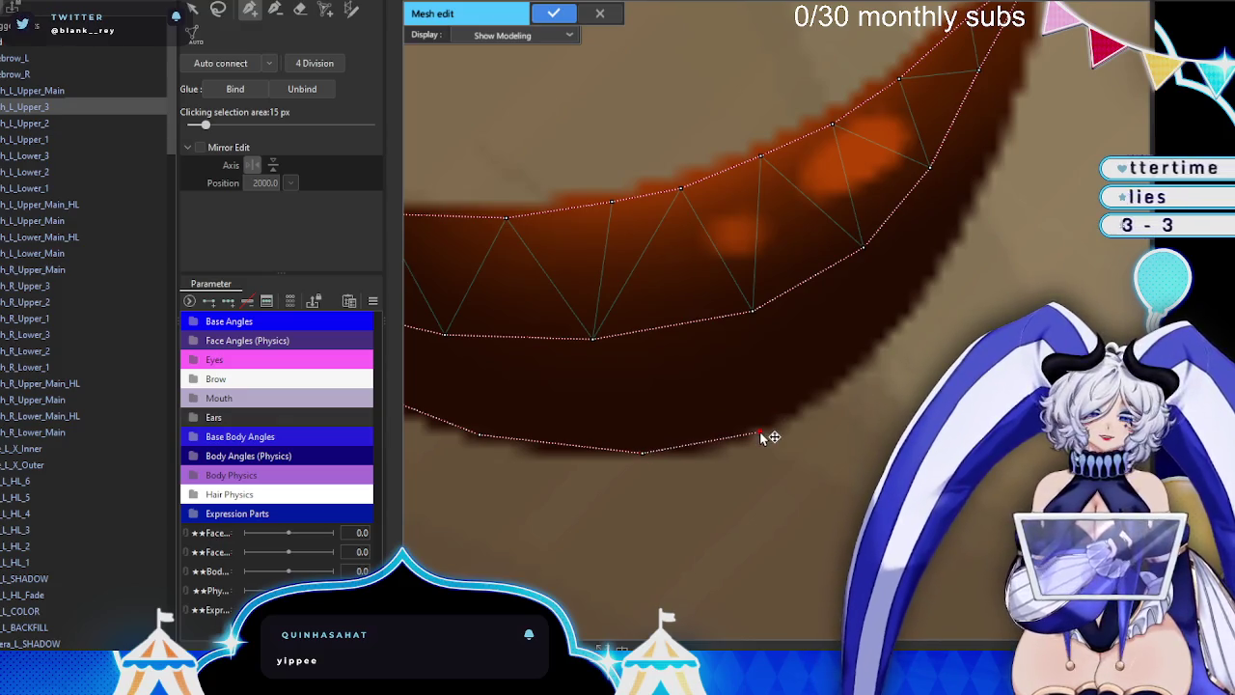
click(822, 446)
scroll(700, 490, down, 2)
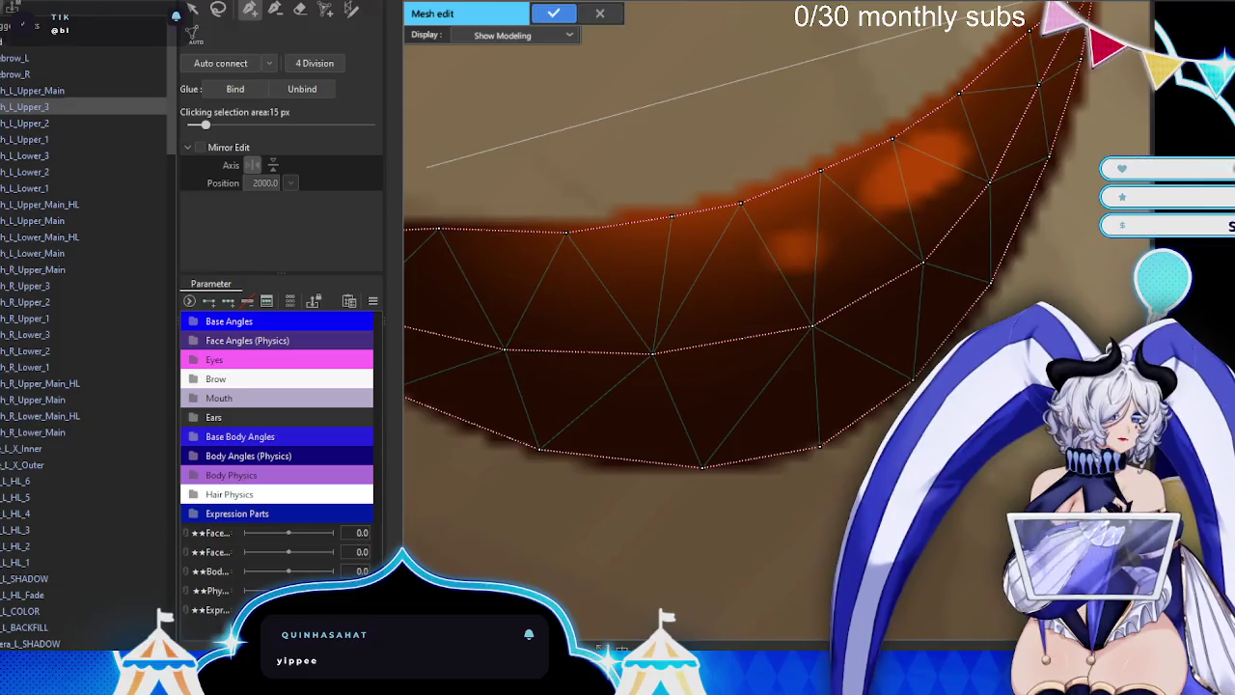
scroll(700, 490, up, 2)
- Switch vertex drawing mode and start an outer vertex line just outside the spike's upper edge
key(p)
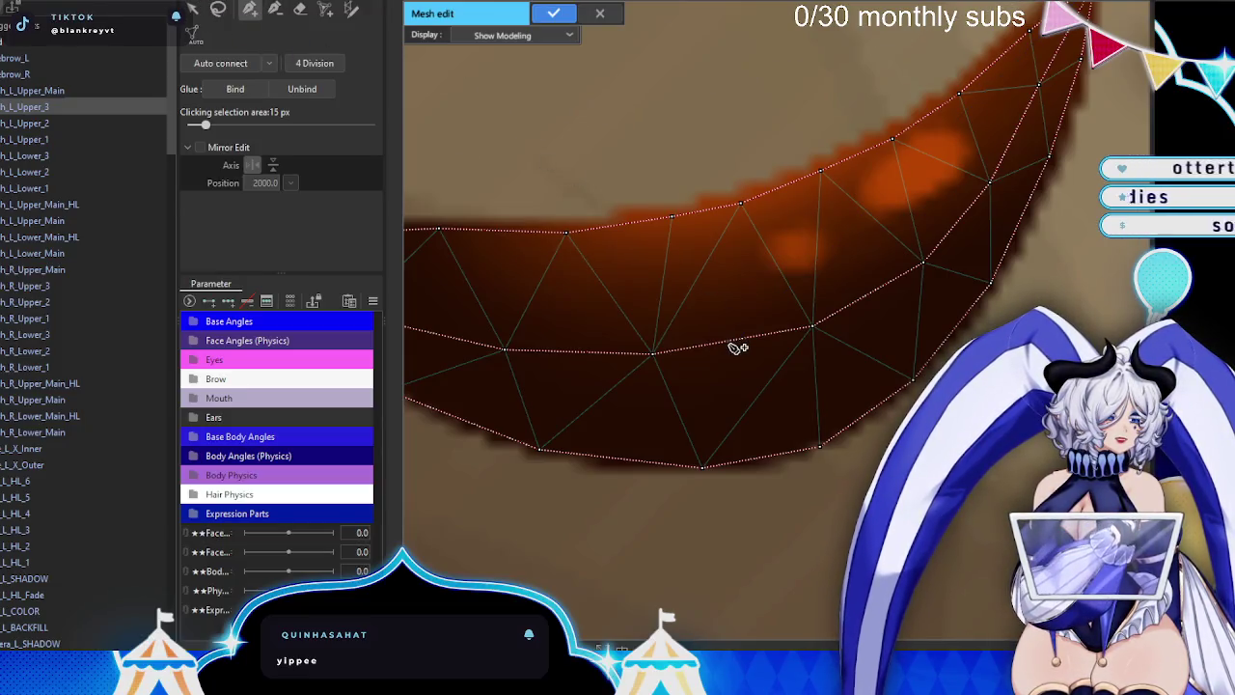
click(738, 344)
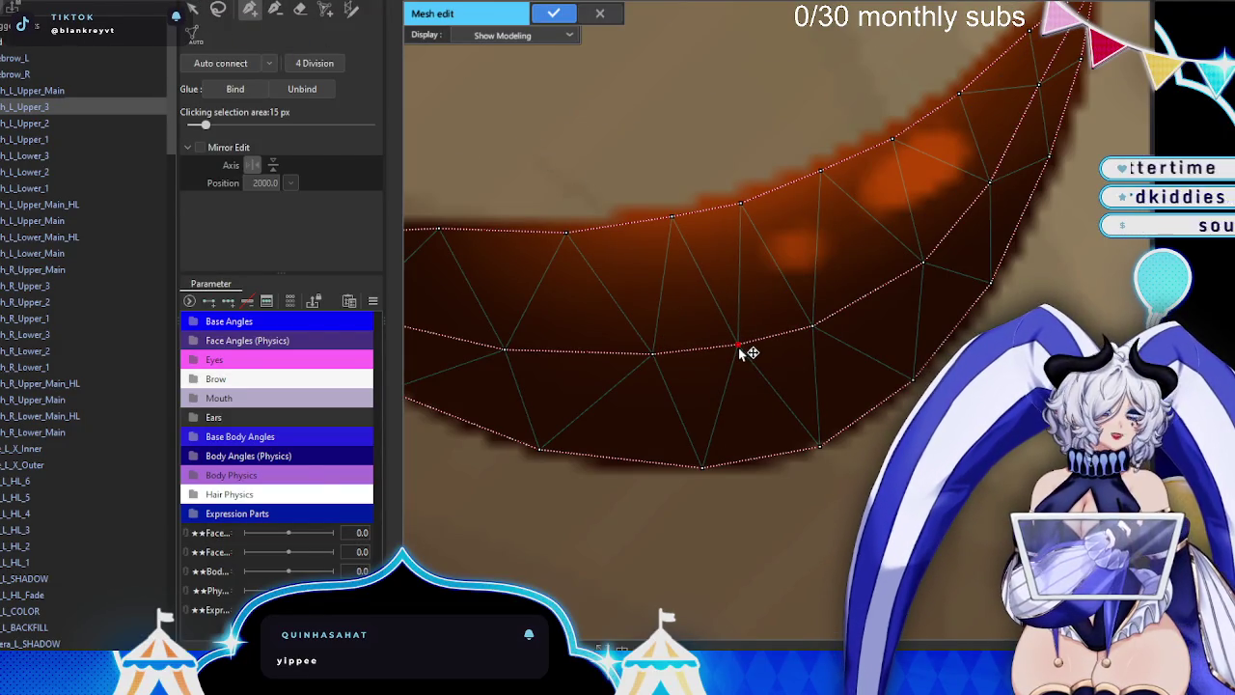
scroll(921, 234, down, 2)
scroll(862, 298, up, 2)
scroll(718, 312, up, 2)
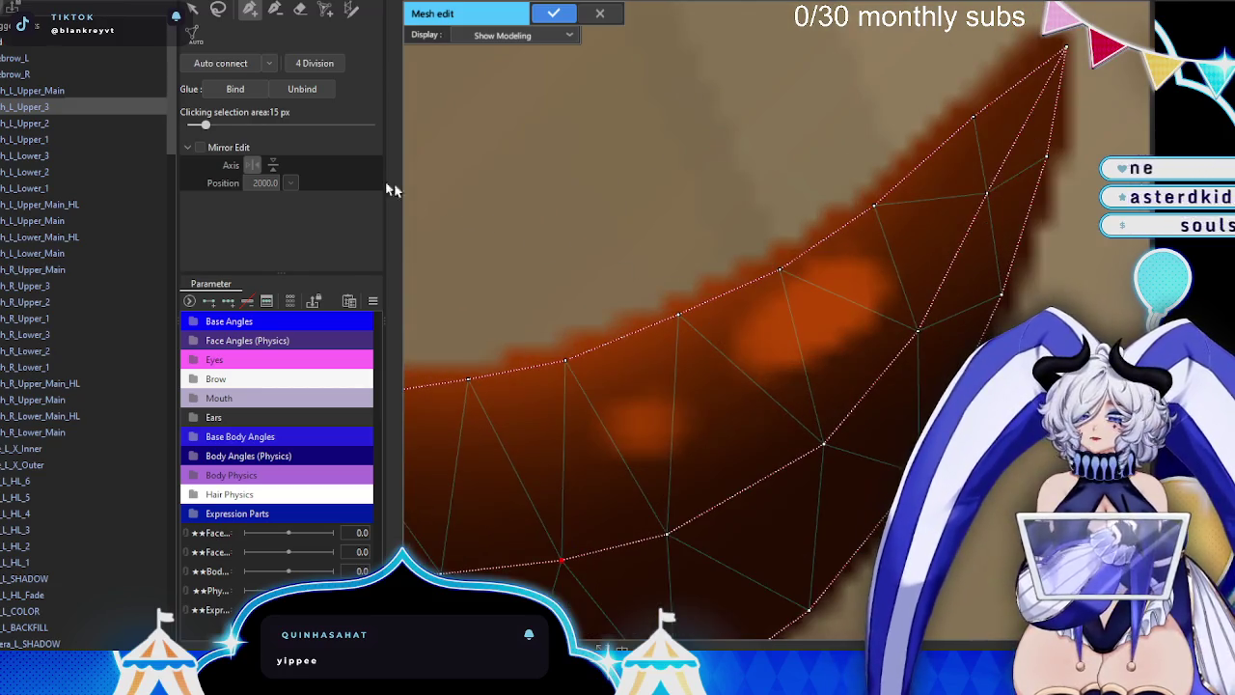
click(706, 248)
click(787, 215)
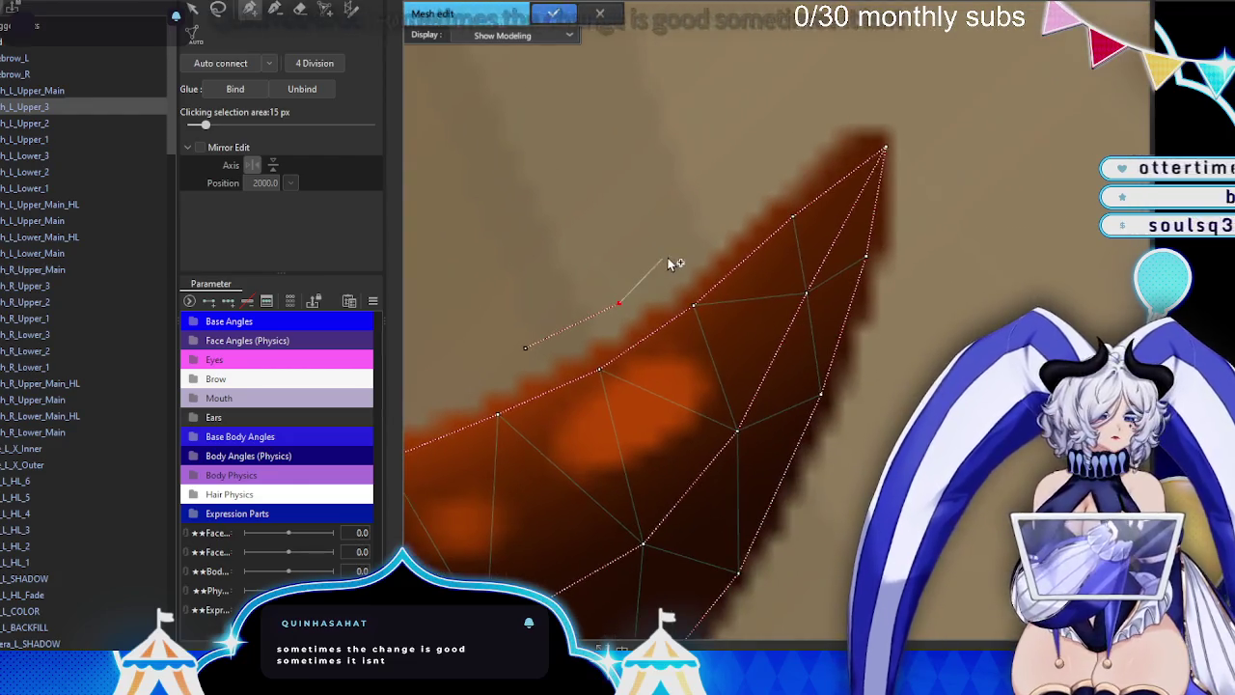
- Extend the outer line beyond and around the spike tip, then down the lower side toward the base
click(710, 231)
click(799, 149)
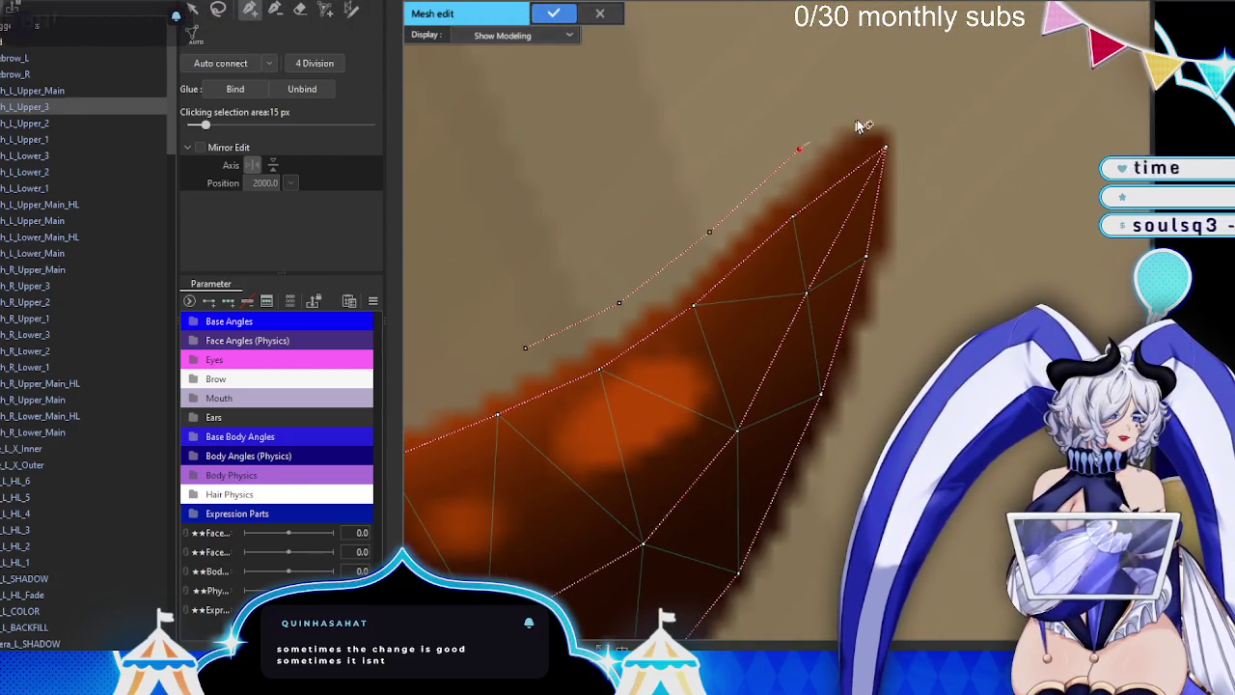
click(895, 96)
click(914, 213)
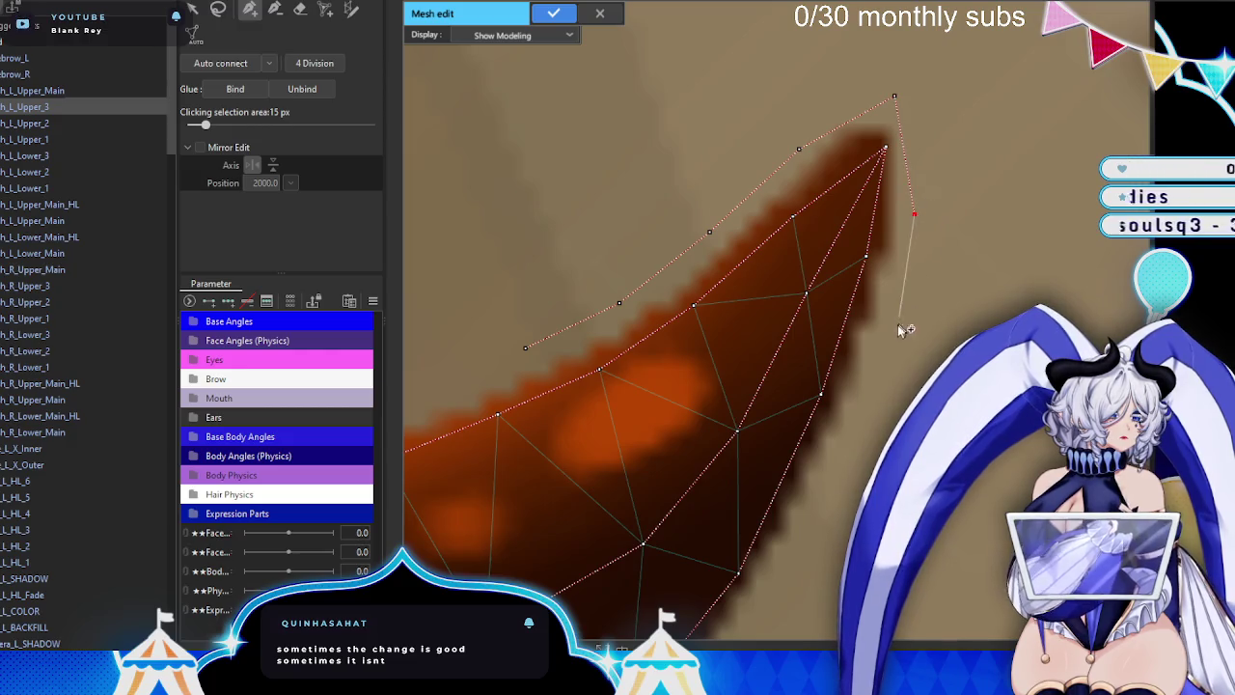
click(892, 337)
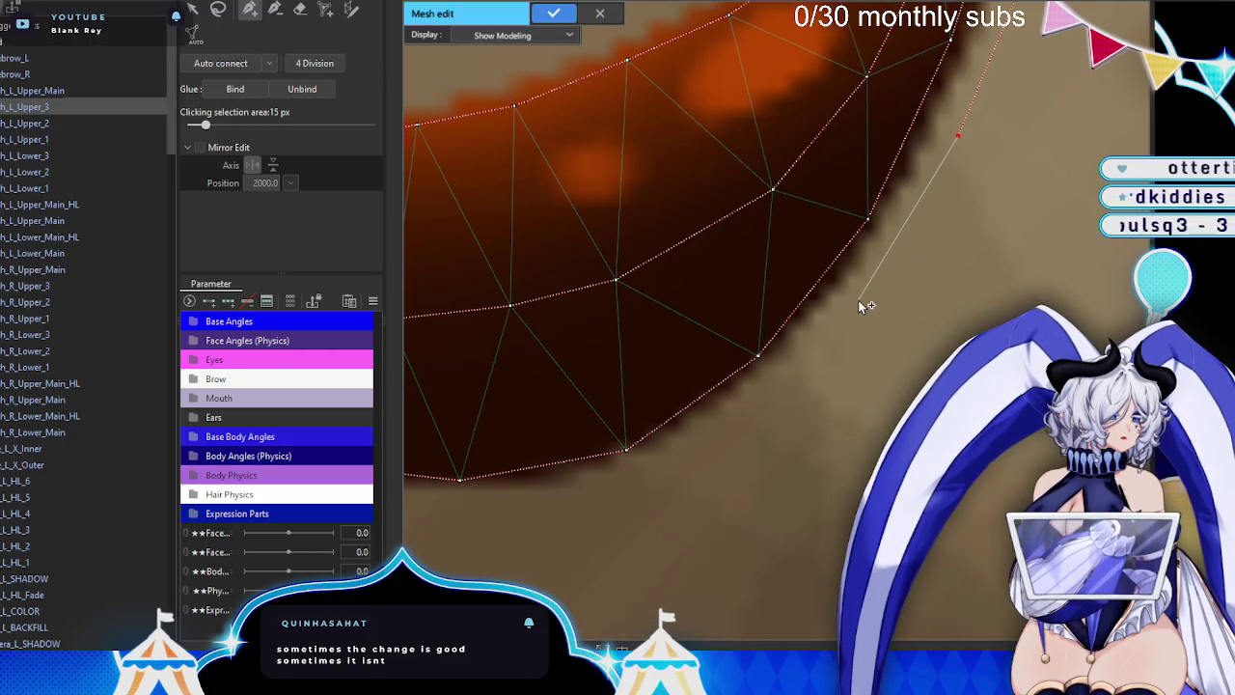
click(858, 300)
click(736, 416)
mouse_move(573, 508)
mouse_down()
mouse_move(503, 387)
mouse_move(572, 408)
mouse_up()
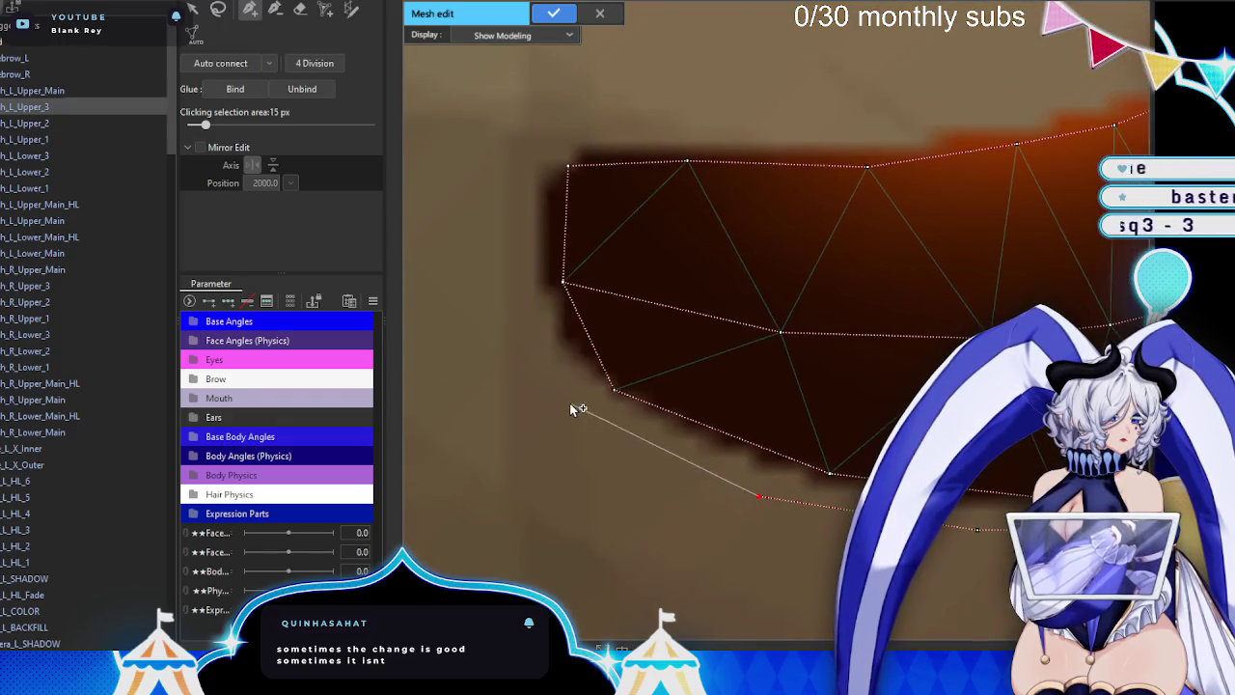
- Wrap the outer outline around the spike's base, close it at the first vertex, and apply h_L_Upper_3's mesh
click(529, 333)
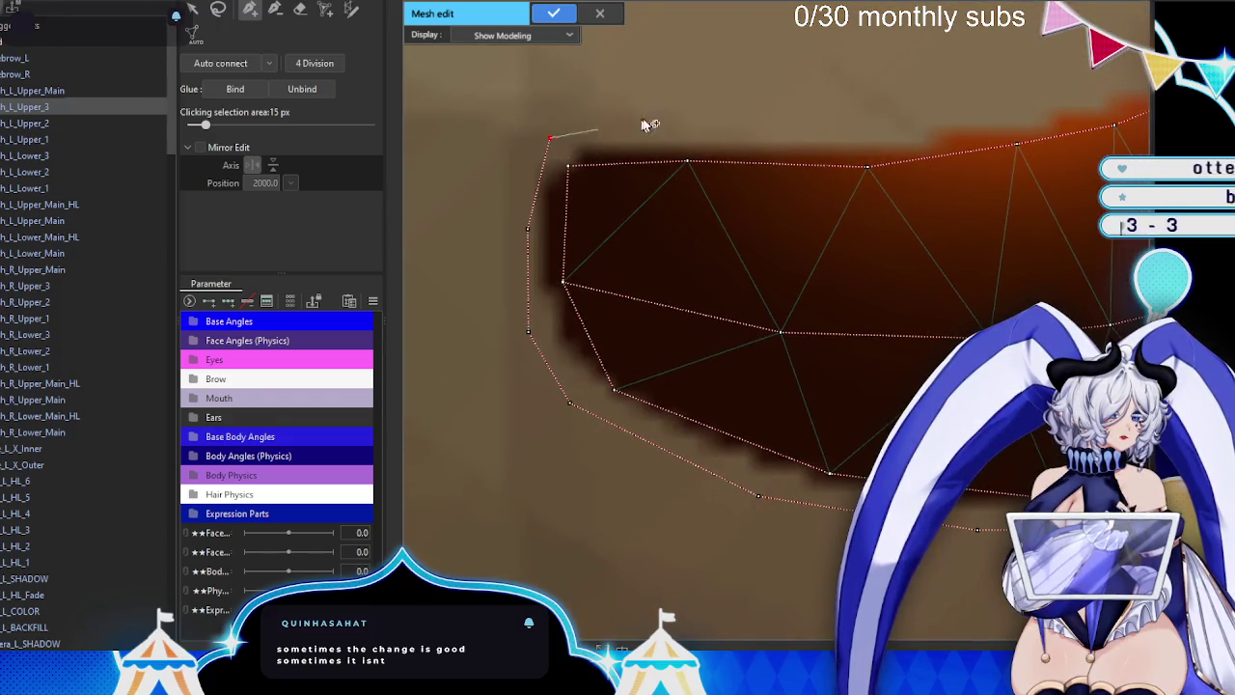
drag(780, 125, 565, 276)
click(669, 268)
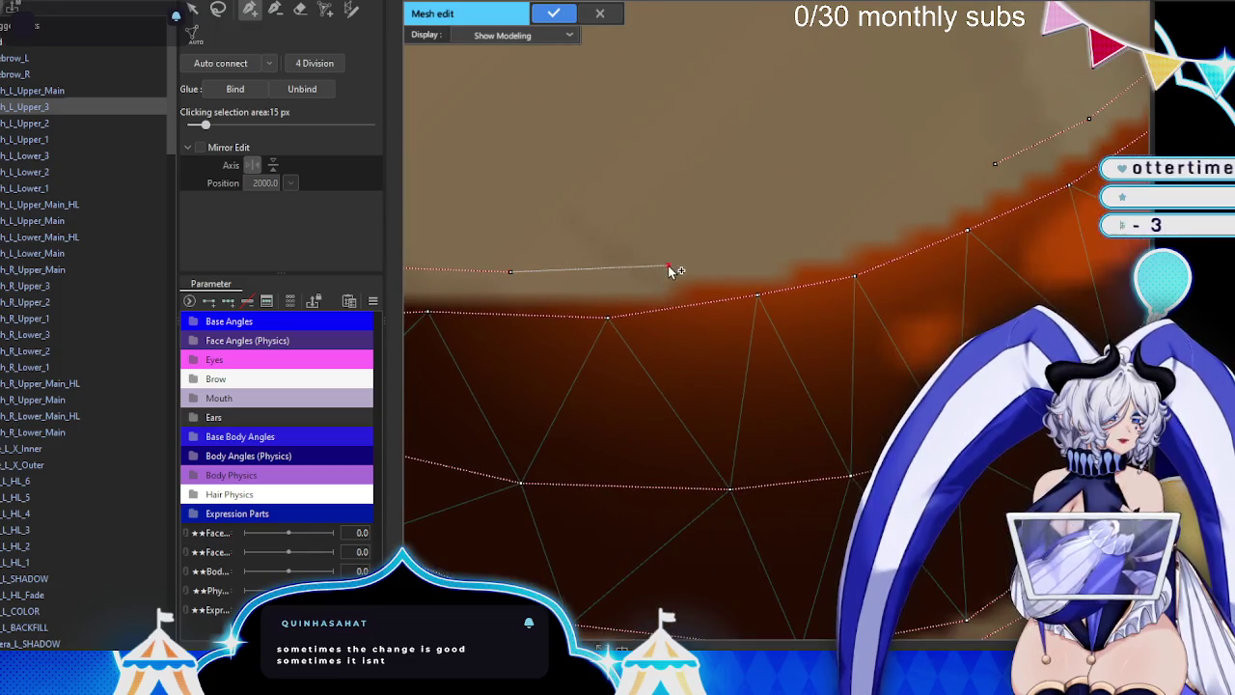
click(881, 205)
click(995, 164)
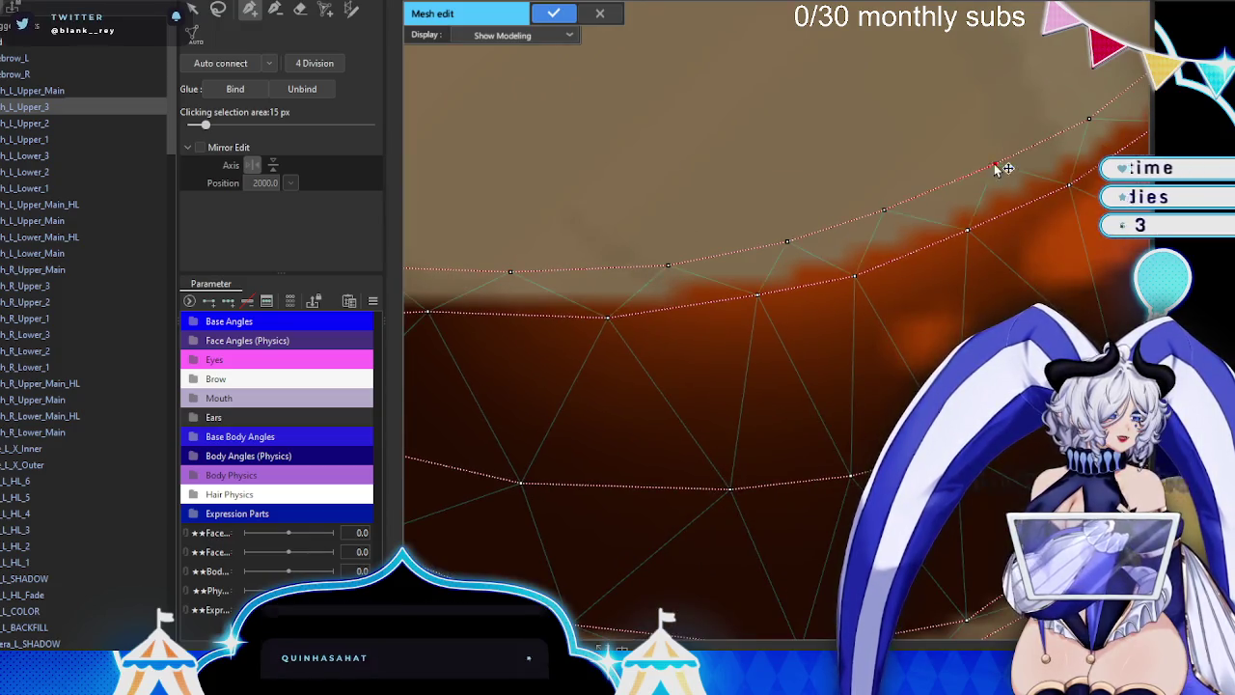
scroll(900, 179, down, 5)
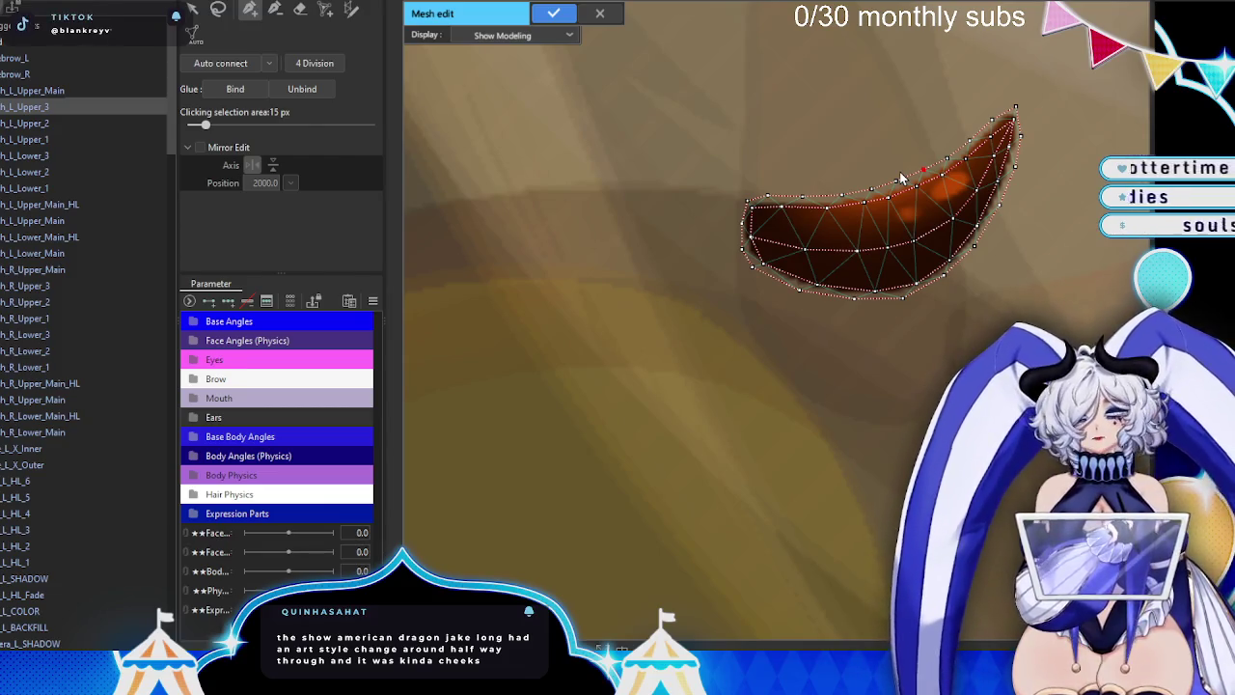
click(560, 24)
scroll(768, 279, down, 1)
- Select h_L_Upper_2, open its mesh editing with the hand pen tool, and zoom onto the spike
scroll(769, 264, down, 1)
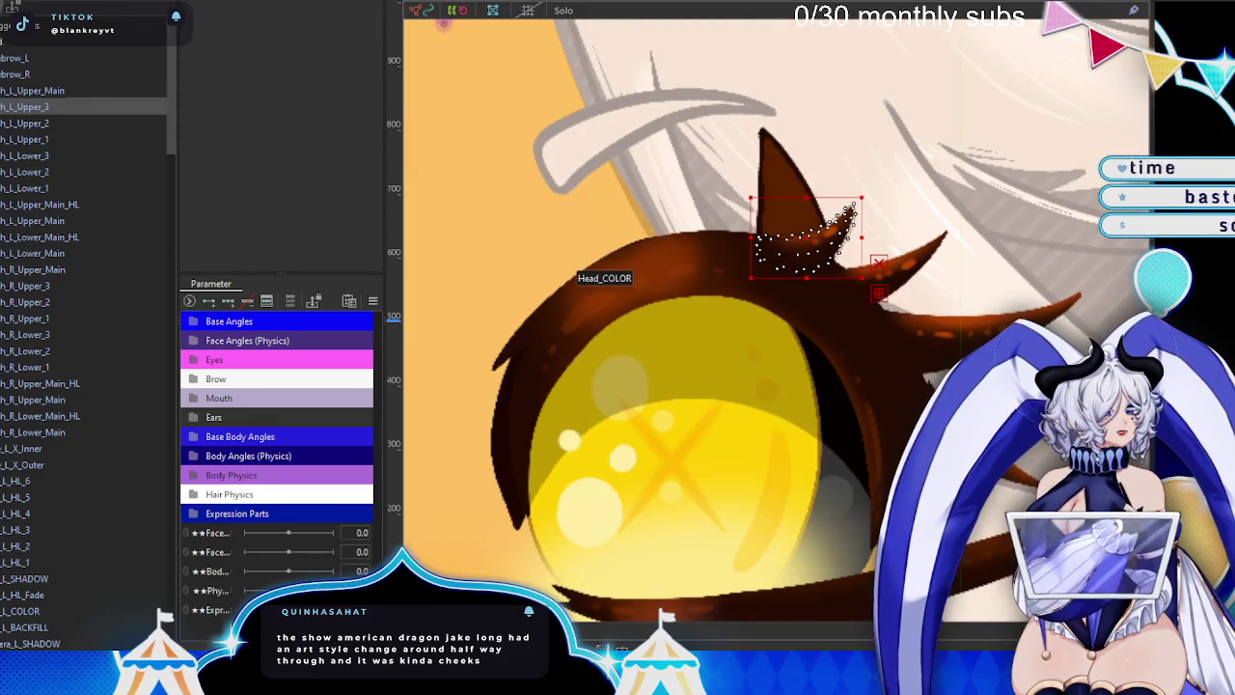
click(24, 123)
click(492, 10)
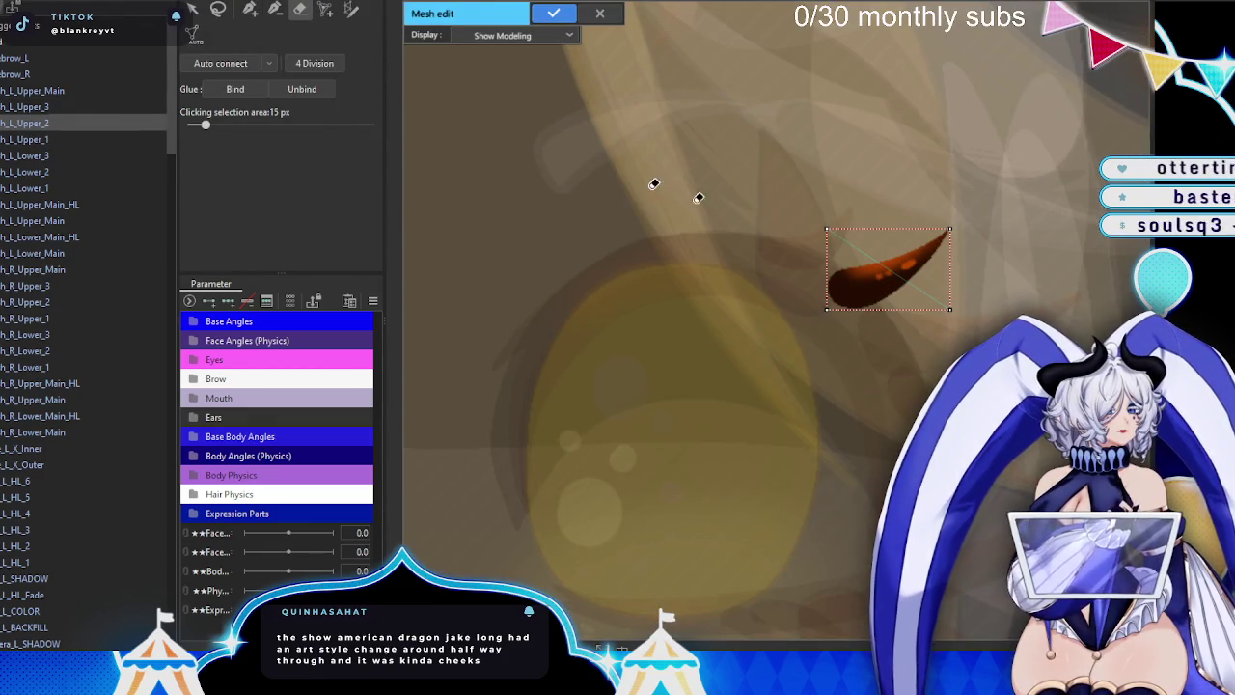
click(249, 9)
scroll(805, 317, up, 2)
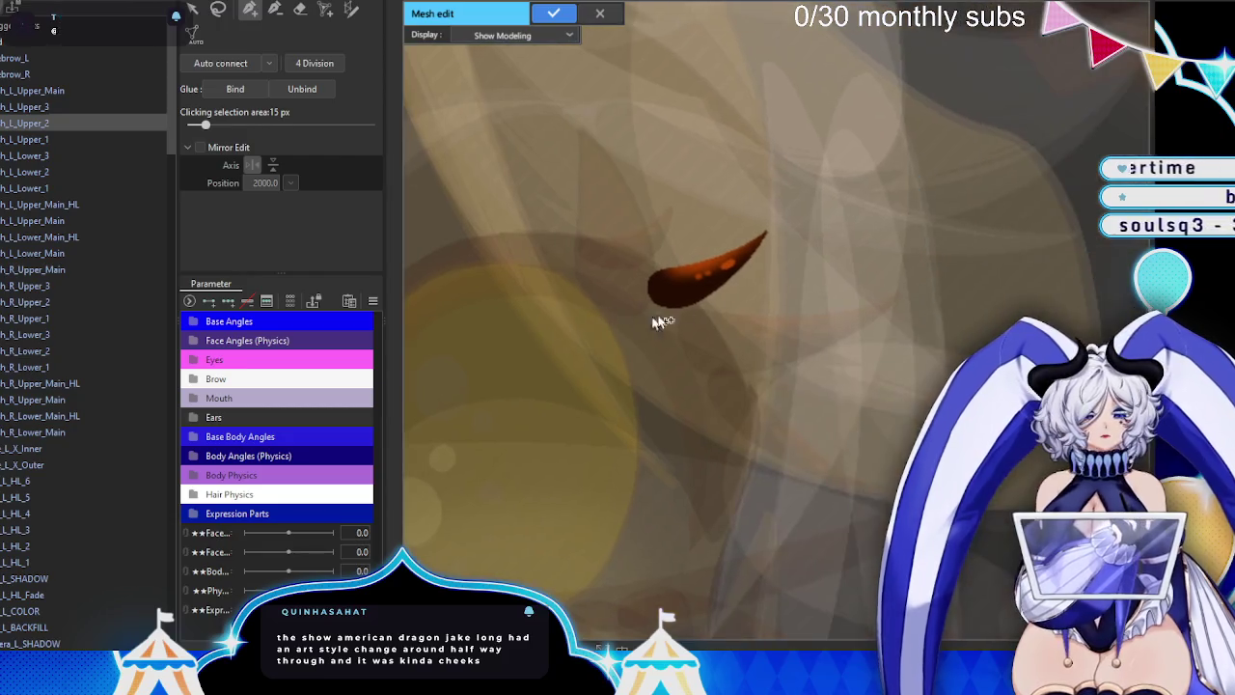
scroll(753, 266, up, 2)
scroll(753, 265, up, 2)
drag(676, 348, 760, 330)
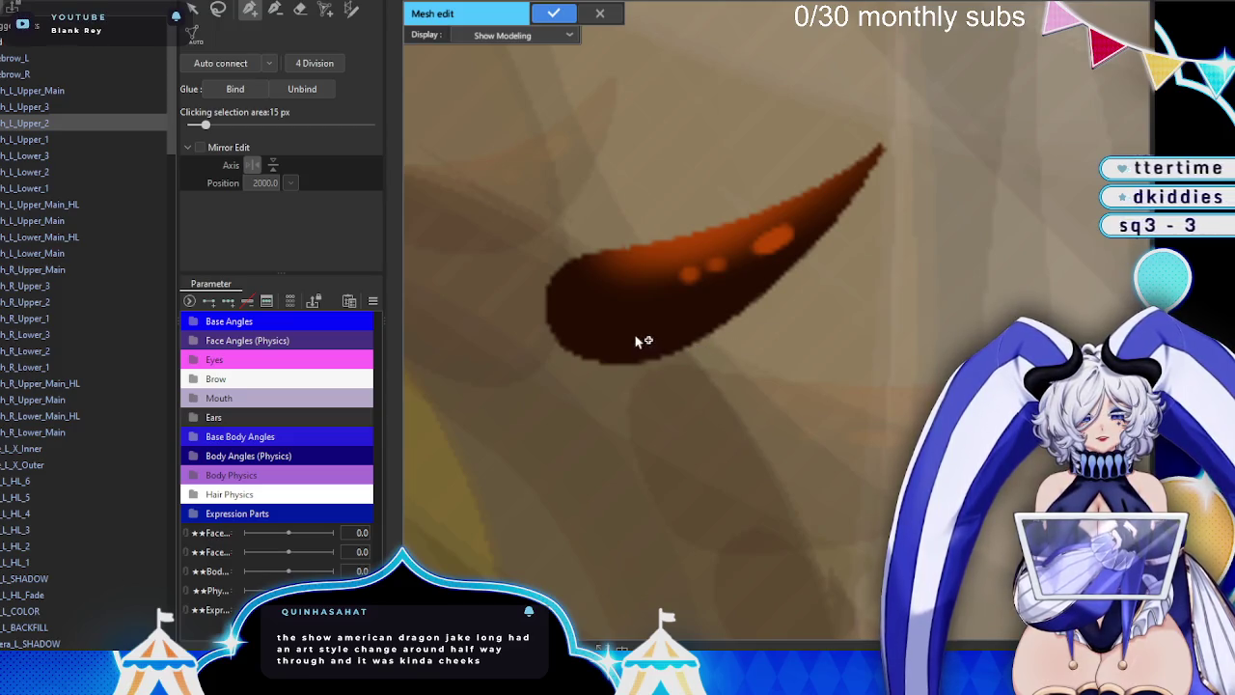
scroll(598, 348, up, 2)
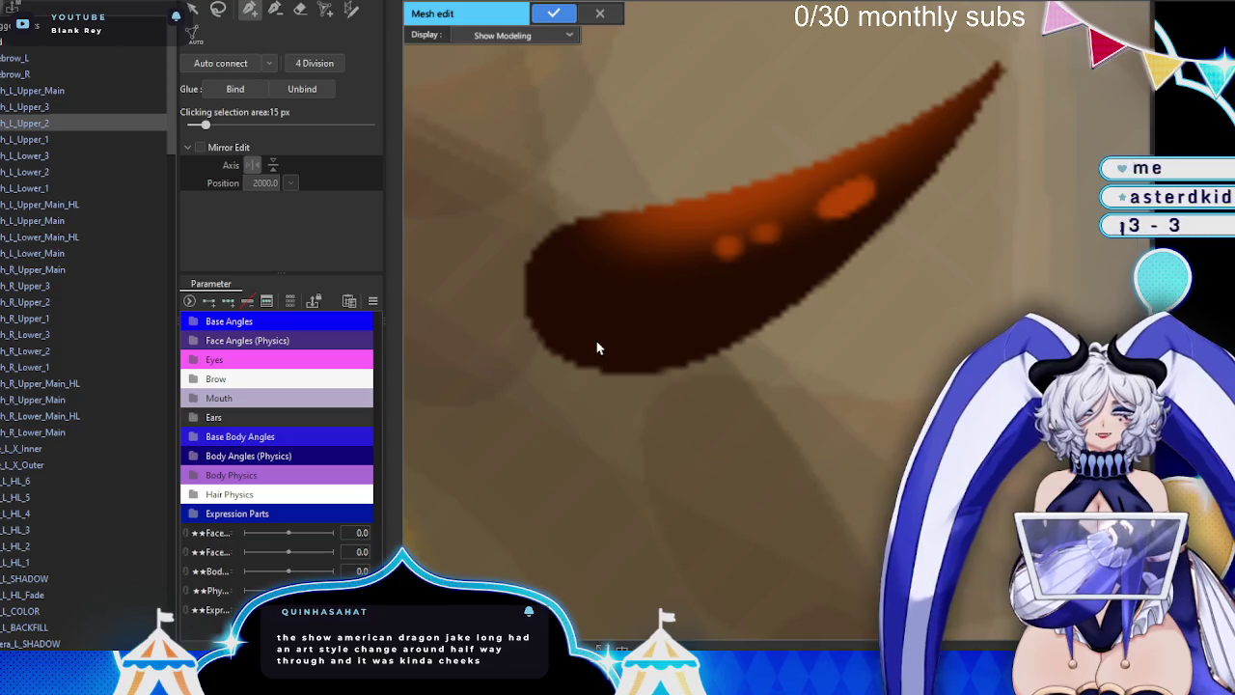
- Place vertices at the spike's lower-left, at its tip, and back along the upper edge to the base
click(539, 325)
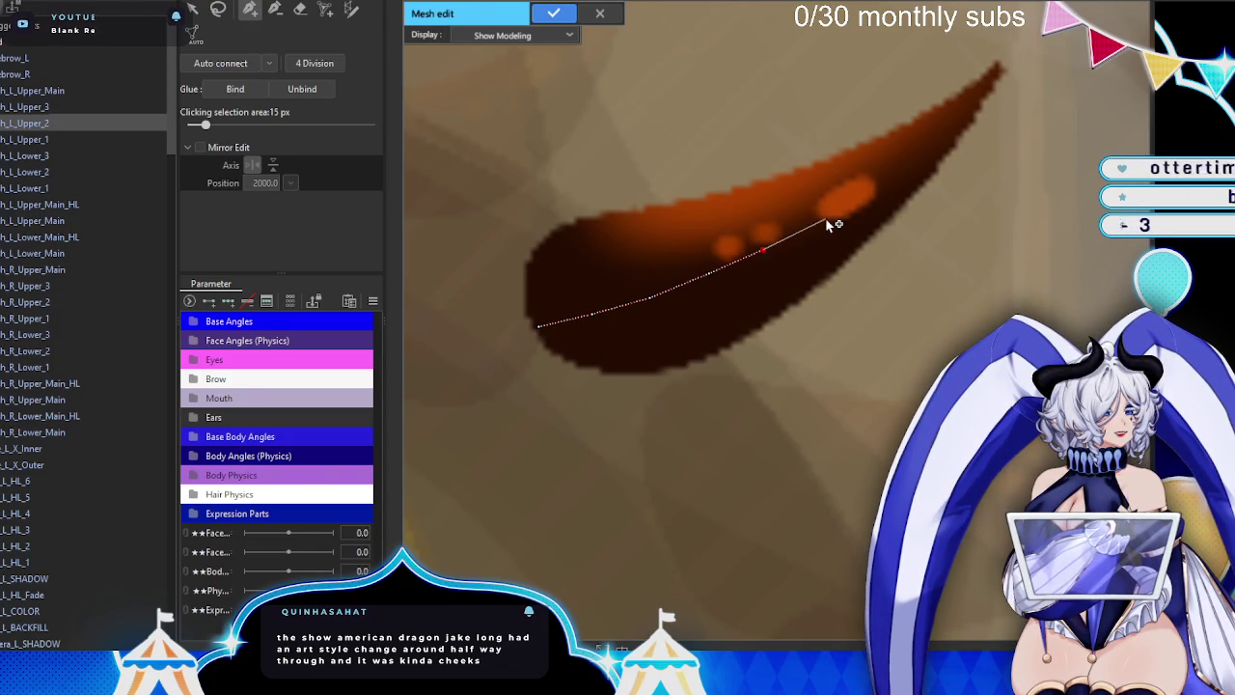
click(965, 109)
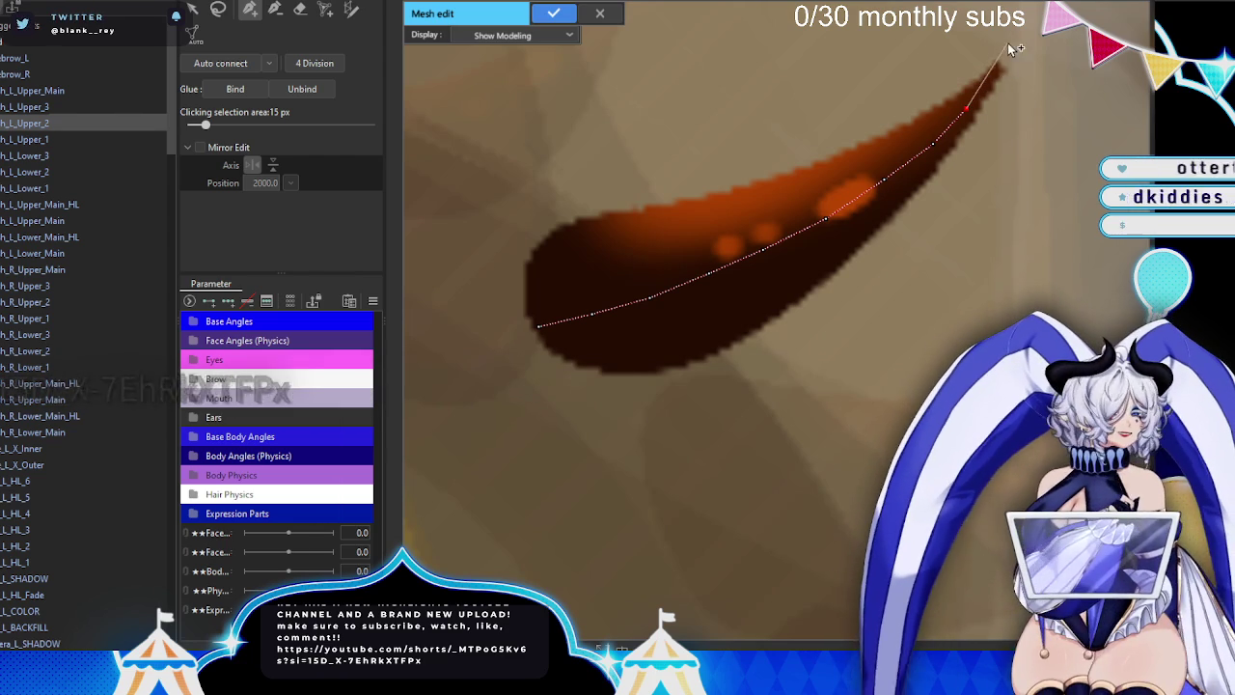
click(1006, 53)
scroll(936, 108, up, 2)
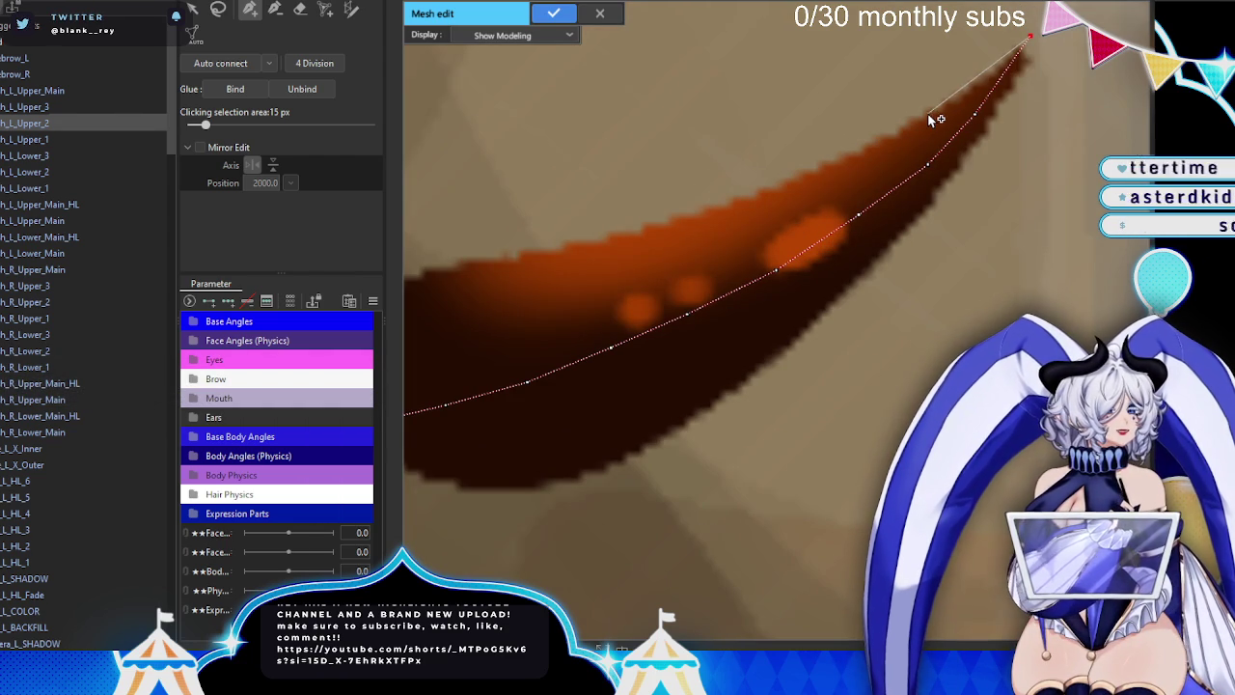
click(934, 119)
click(867, 156)
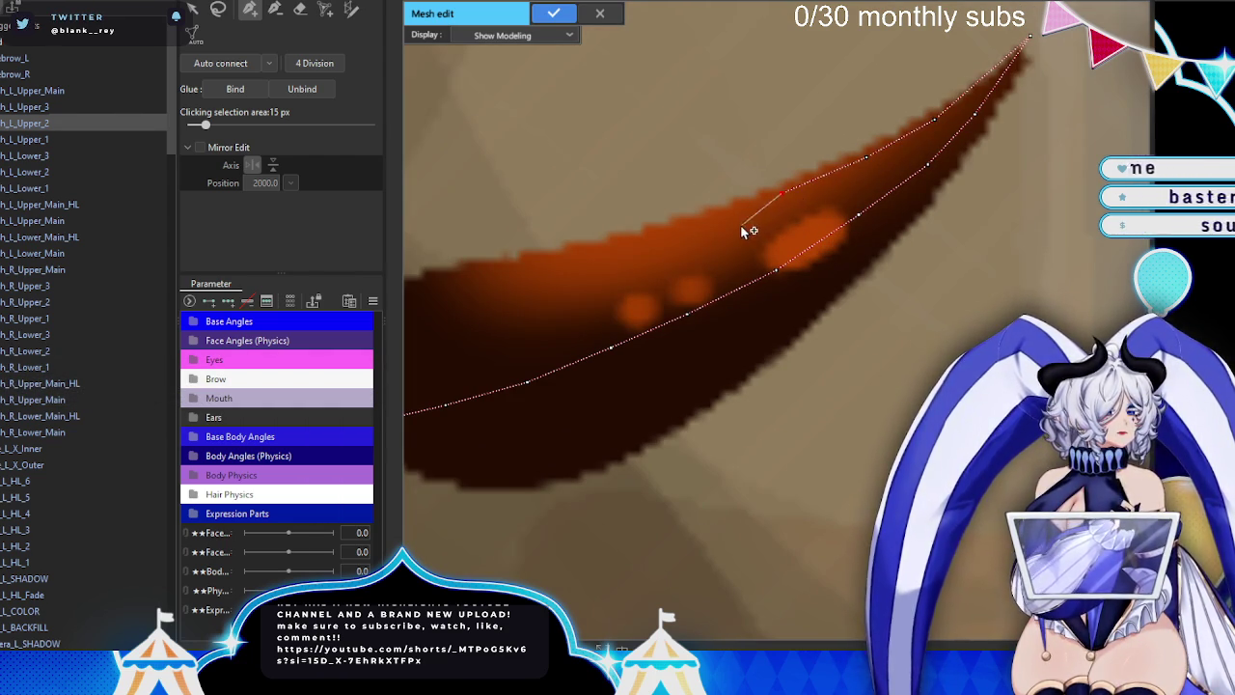
drag(742, 226, 869, 228)
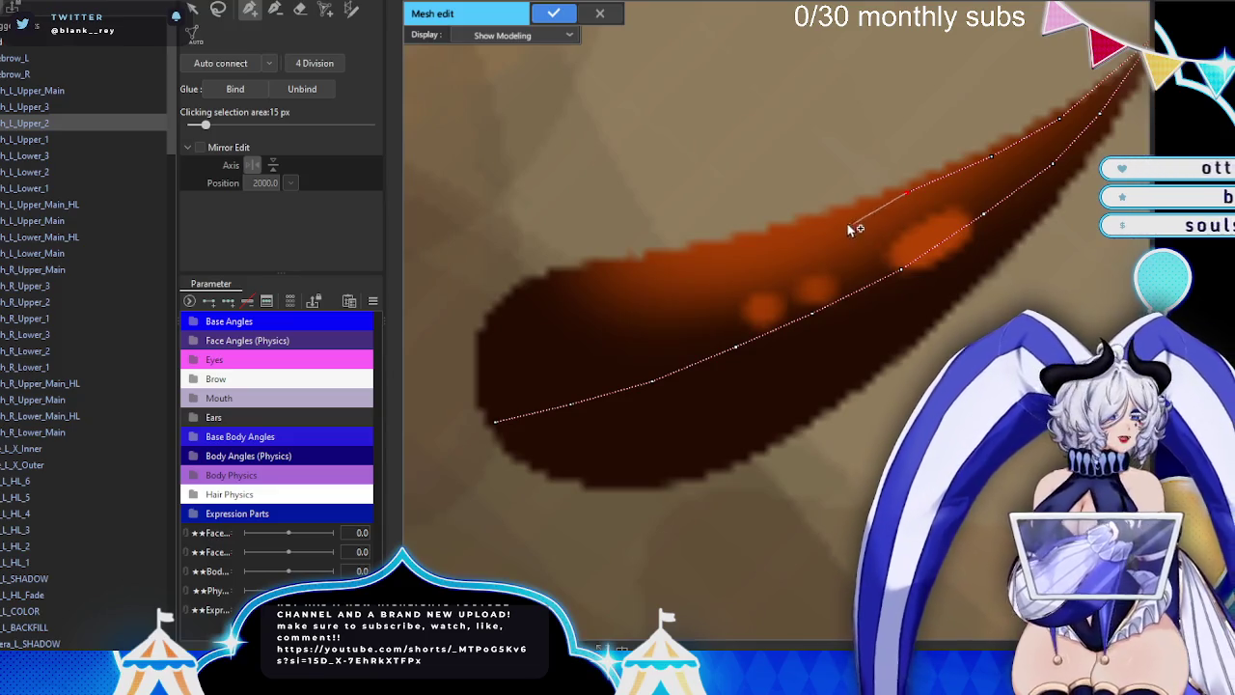
click(831, 214)
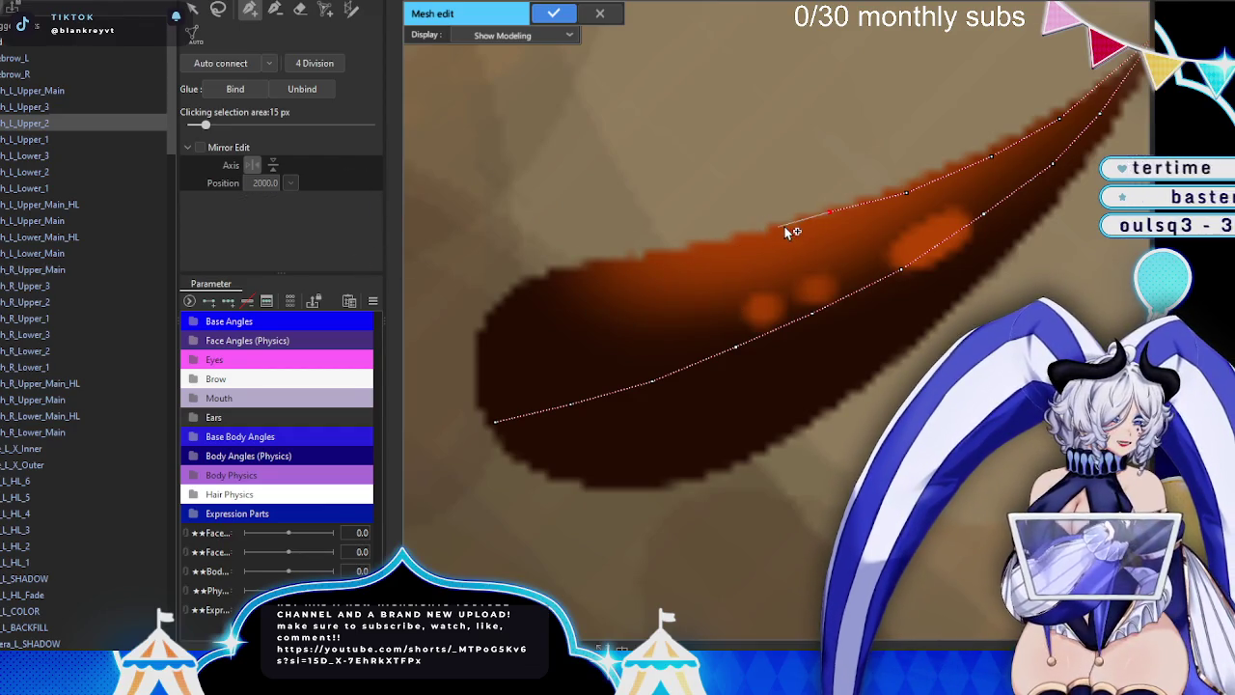
click(749, 231)
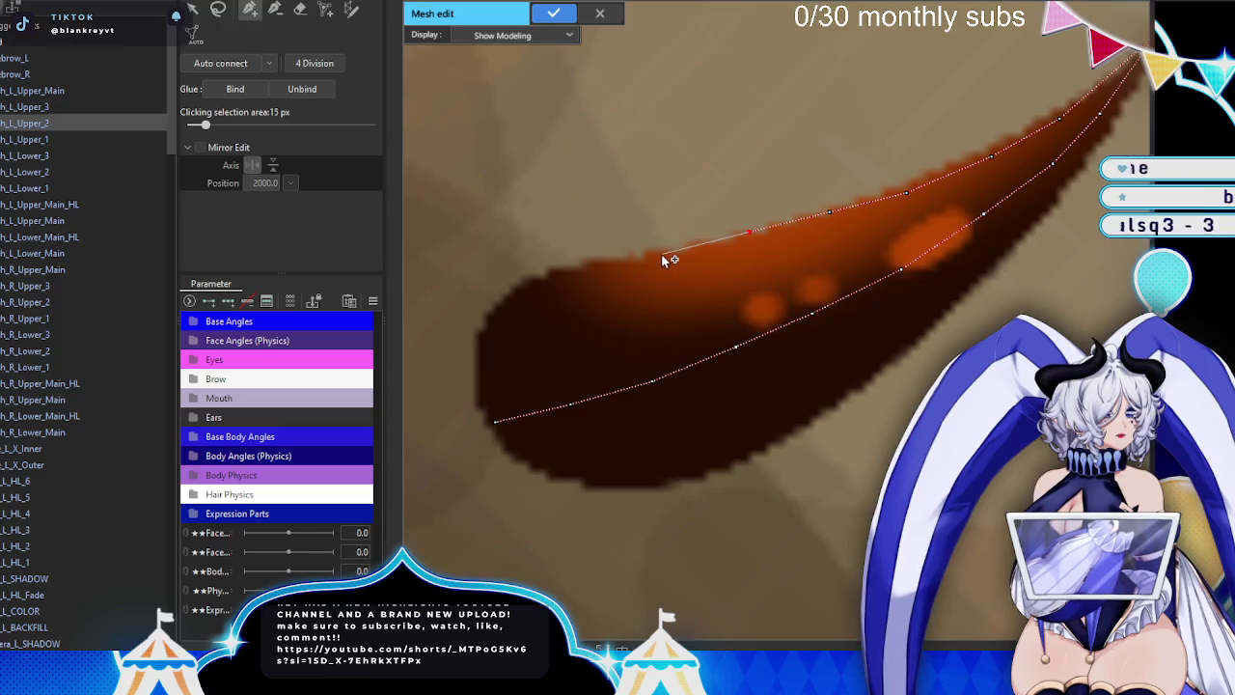
click(661, 253)
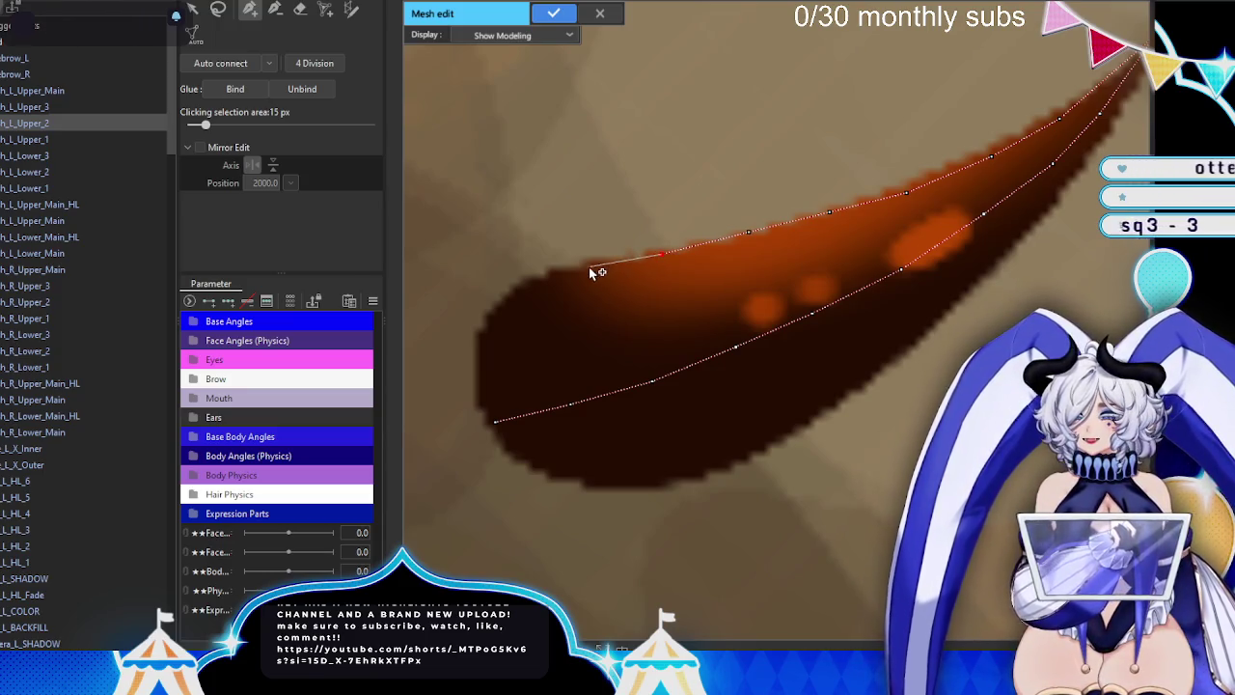
click(590, 265)
- Trace around the rounded end and along the lower edge, closing the outline at the tip
click(476, 359)
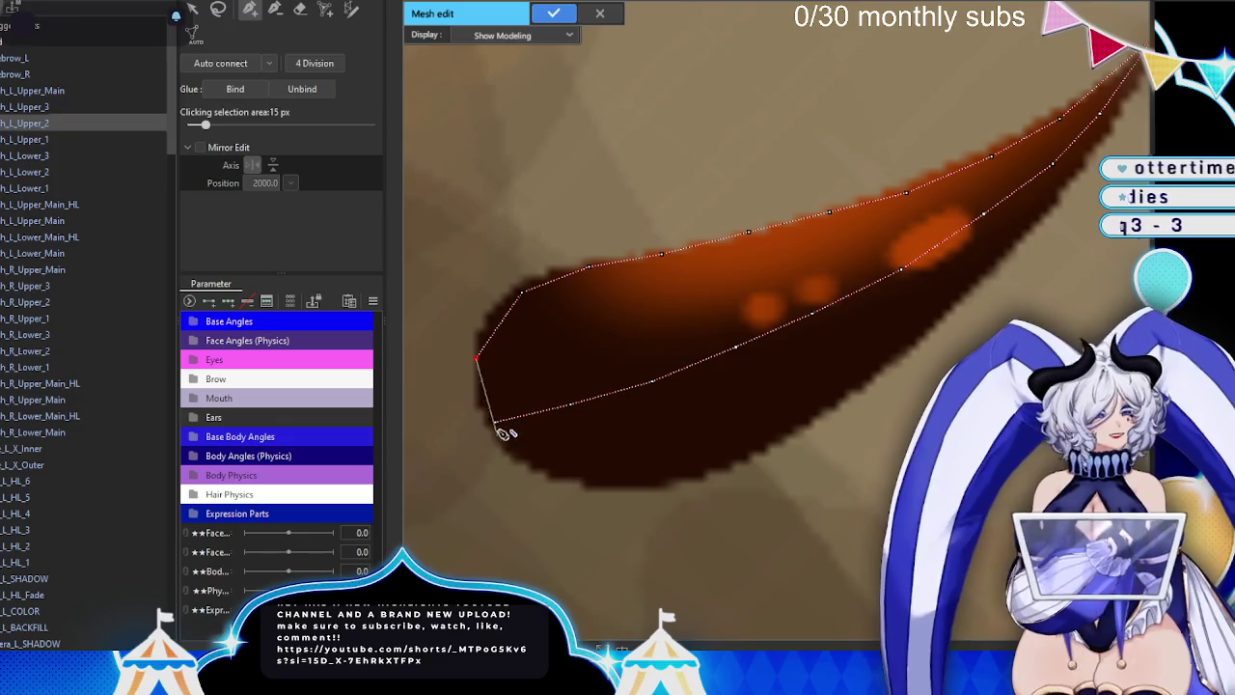
click(495, 422)
click(542, 472)
click(631, 488)
click(745, 452)
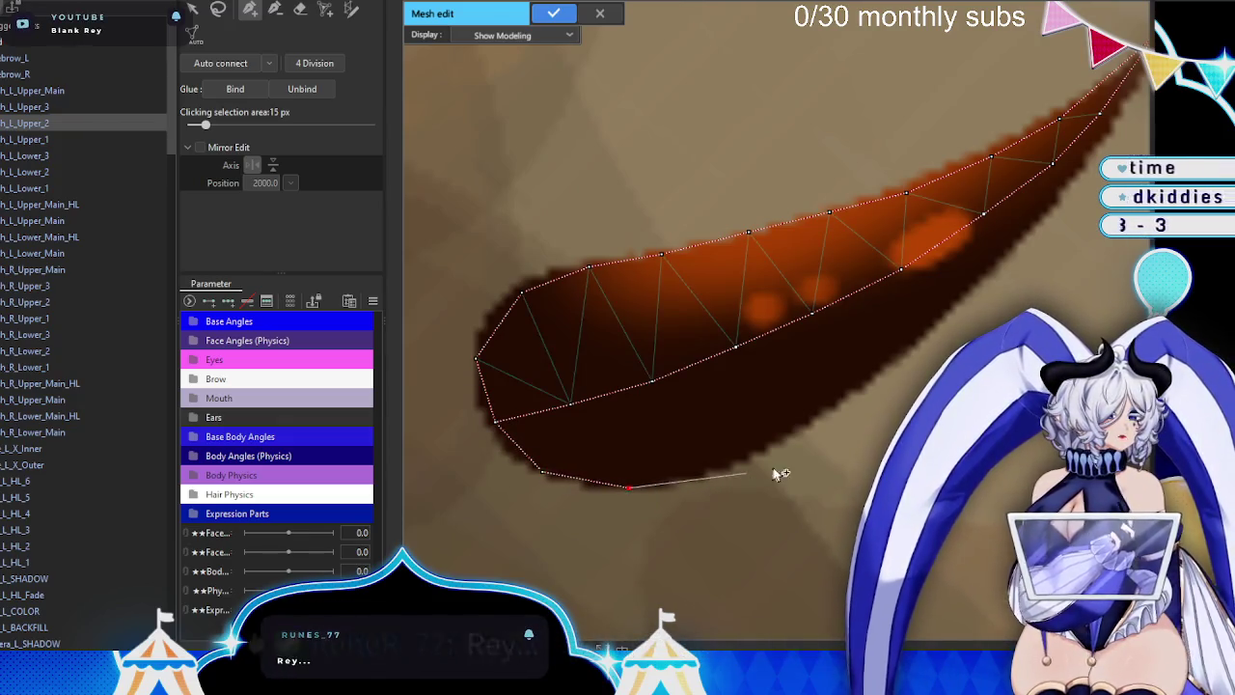
click(817, 410)
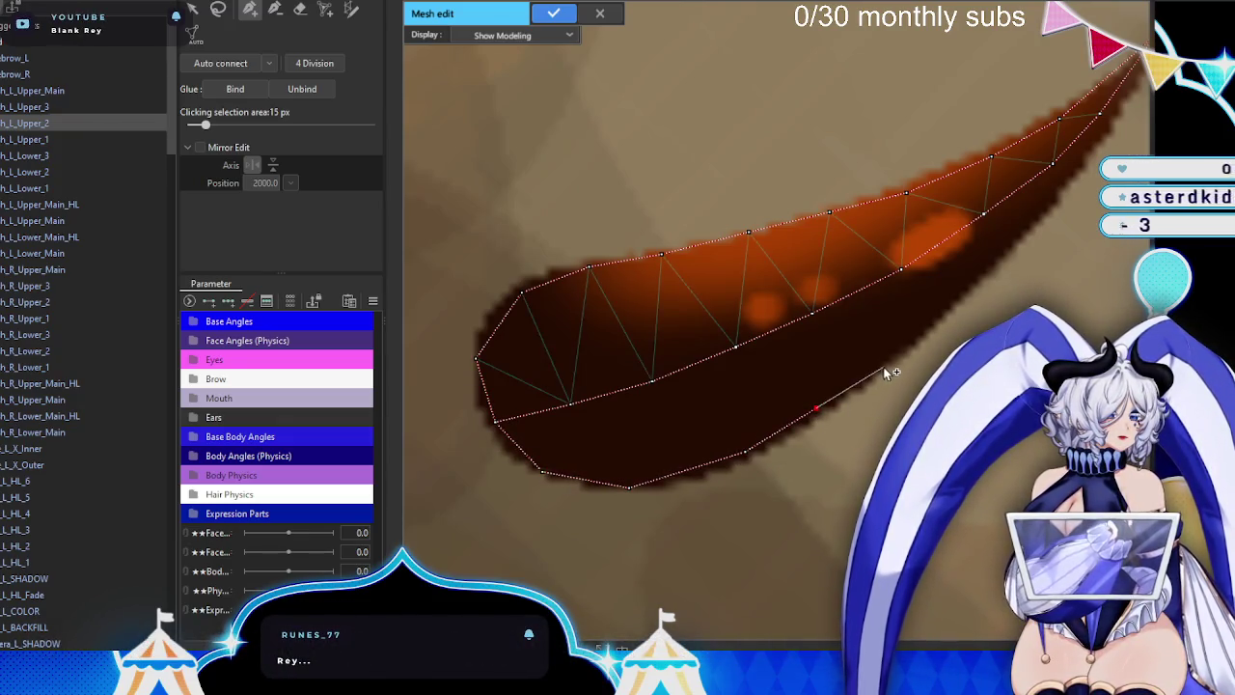
click(888, 363)
scroll(978, 297, up, 2)
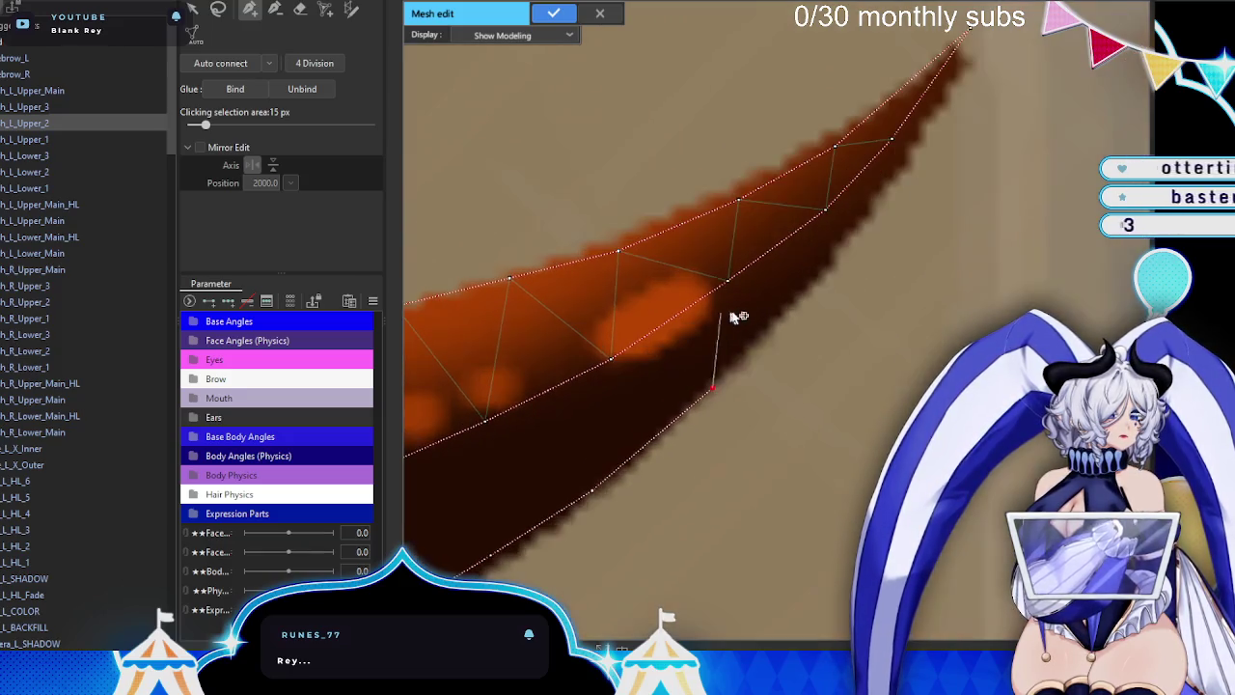
scroll(753, 313, down, 2)
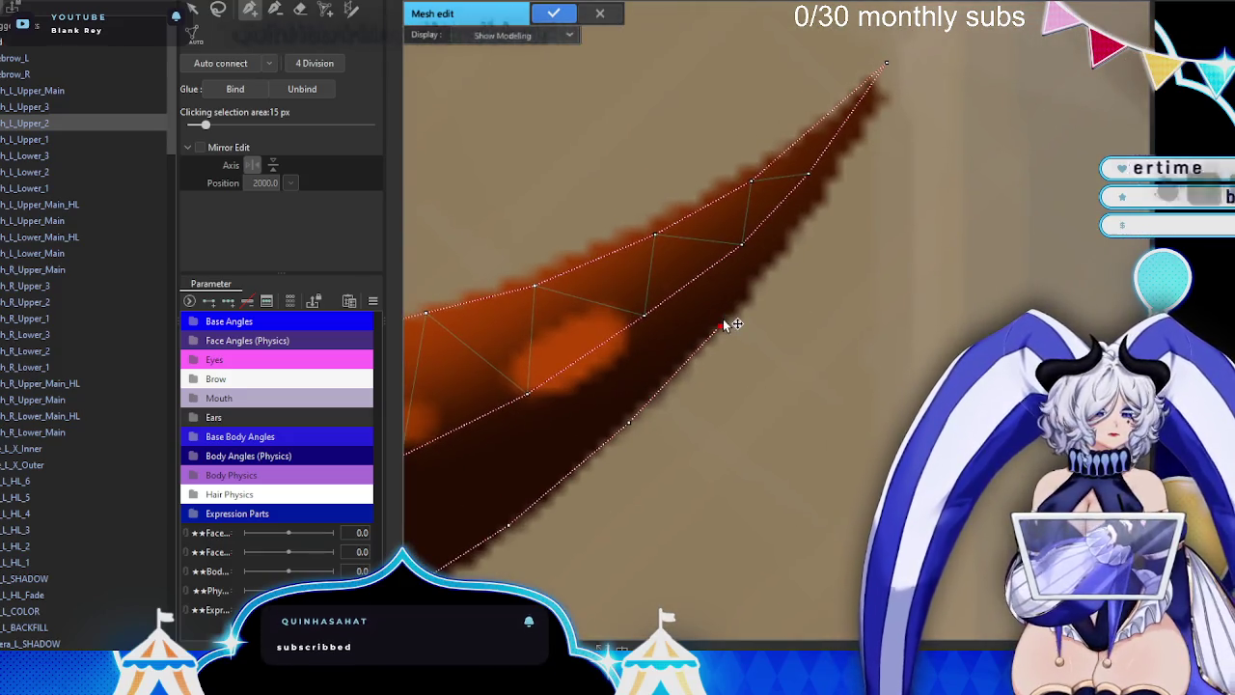
click(800, 229)
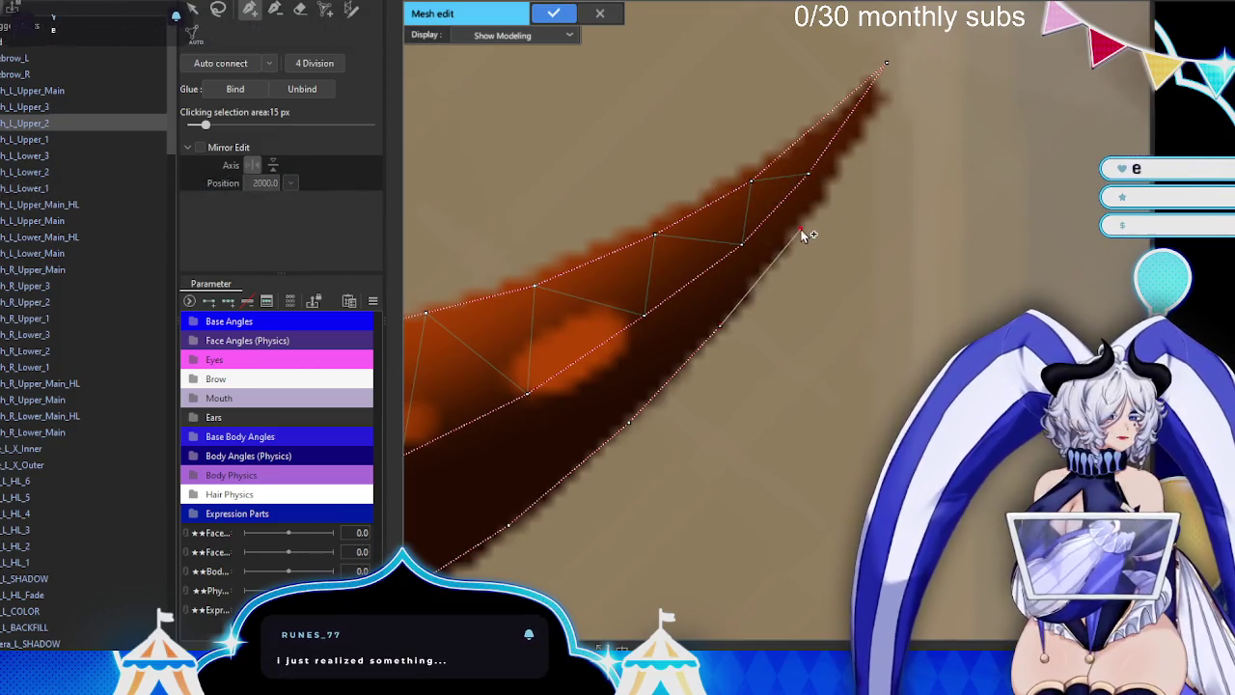
click(888, 66)
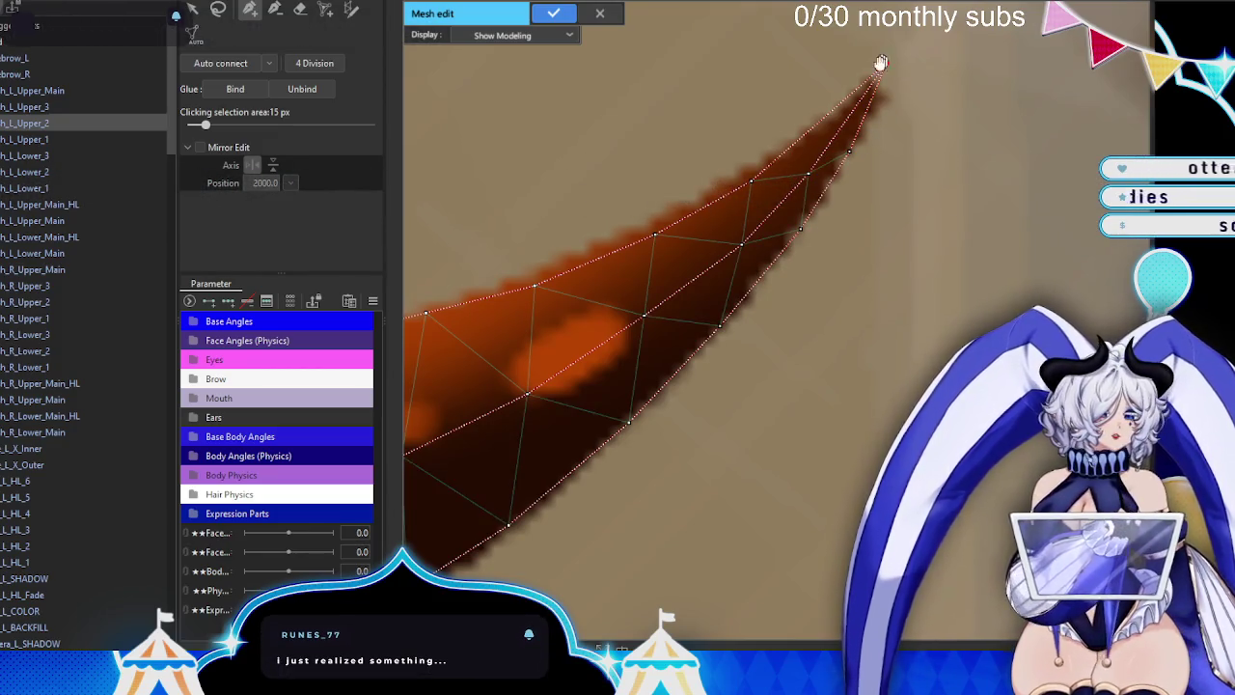
scroll(882, 63, down, 1)
- Add outer ring points beyond the tip and above the upper edge, reconnect to the tip, and apply h_L_Upper_2's mesh
click(810, 130)
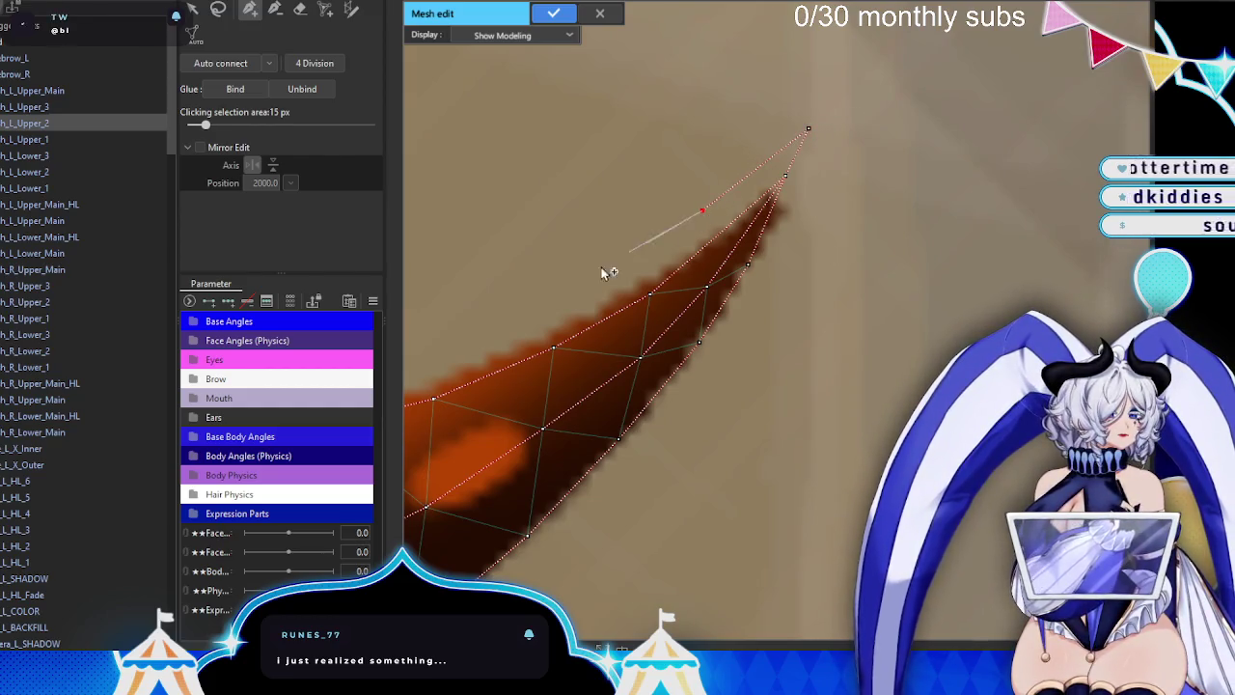
click(475, 351)
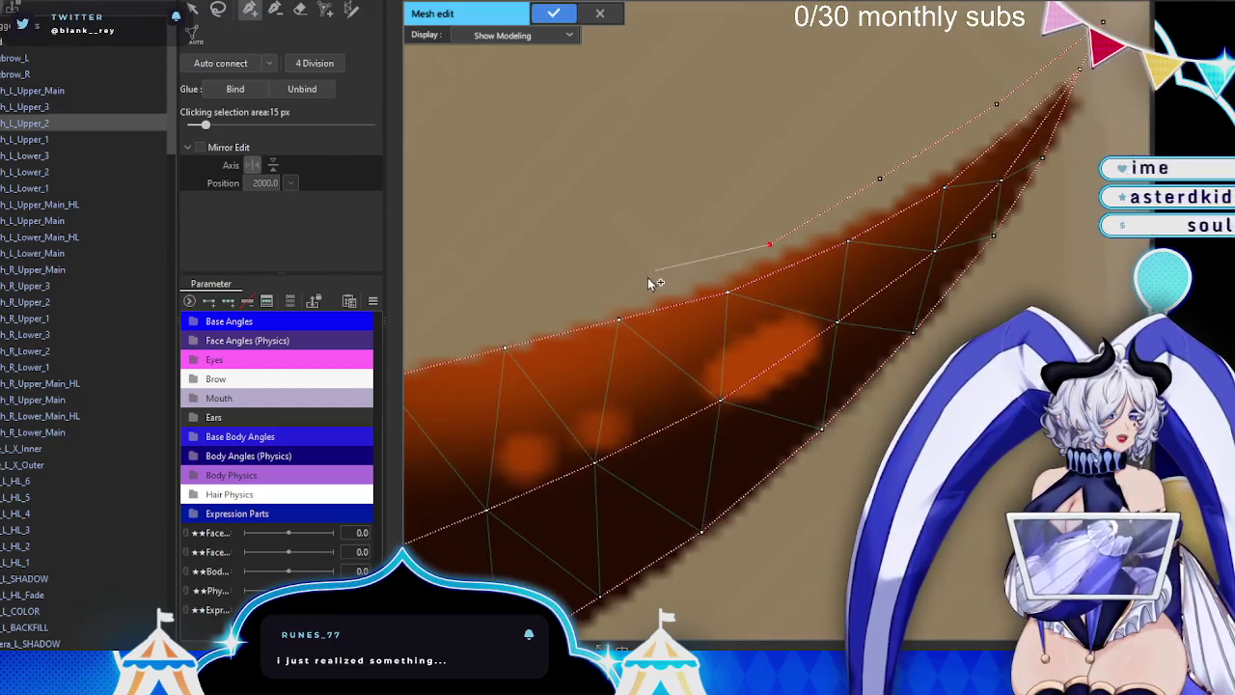
mouse_move(438, 335)
mouse_down()
mouse_move(642, 264)
mouse_move(689, 205)
mouse_up()
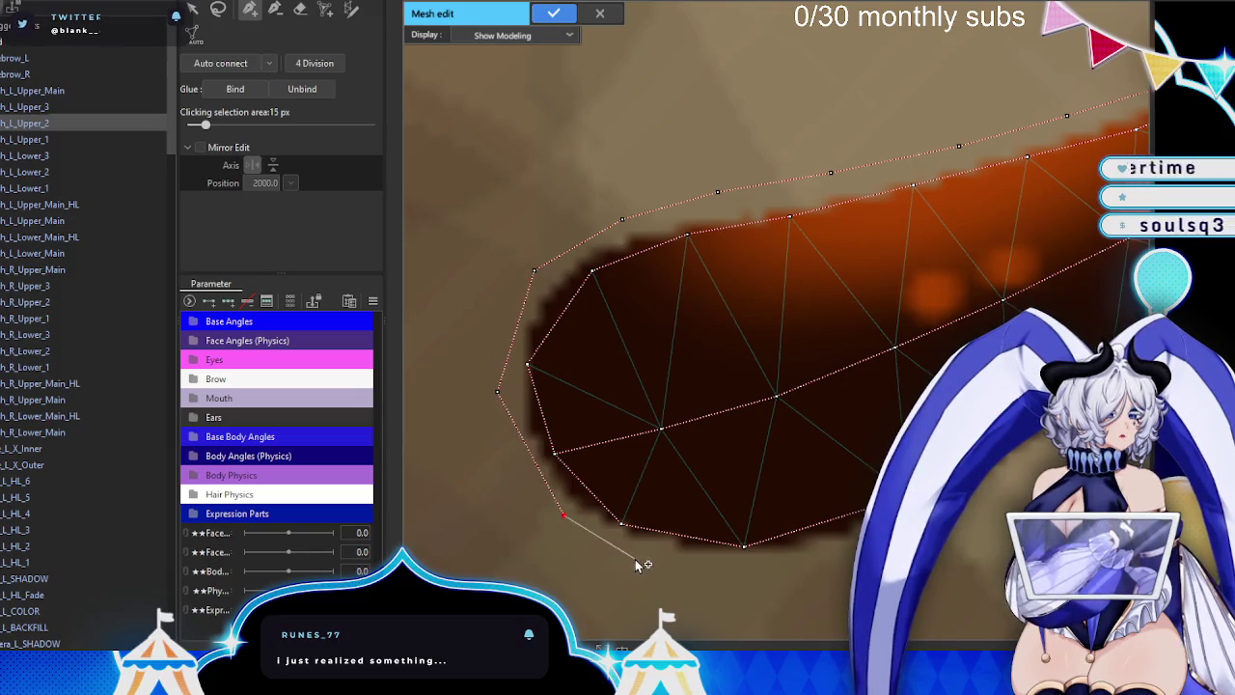
drag(774, 577, 621, 448)
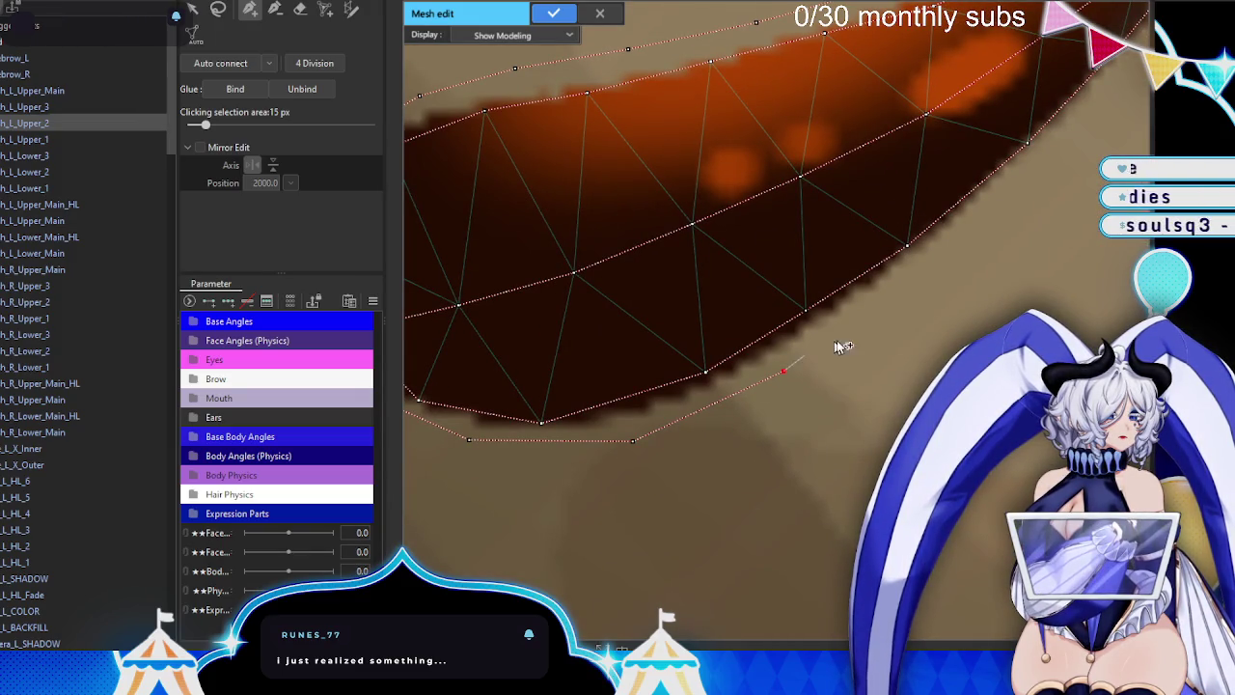
drag(959, 262, 672, 384)
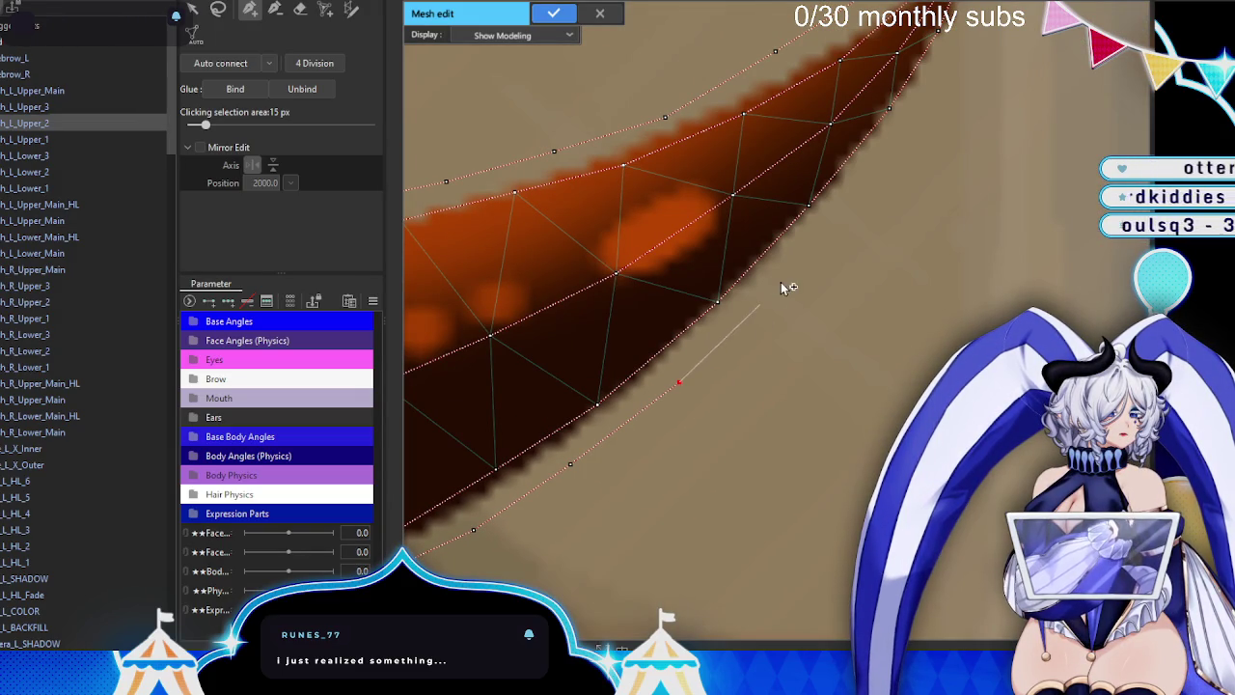
scroll(951, 94, up, 2)
scroll(896, 169, down, 2)
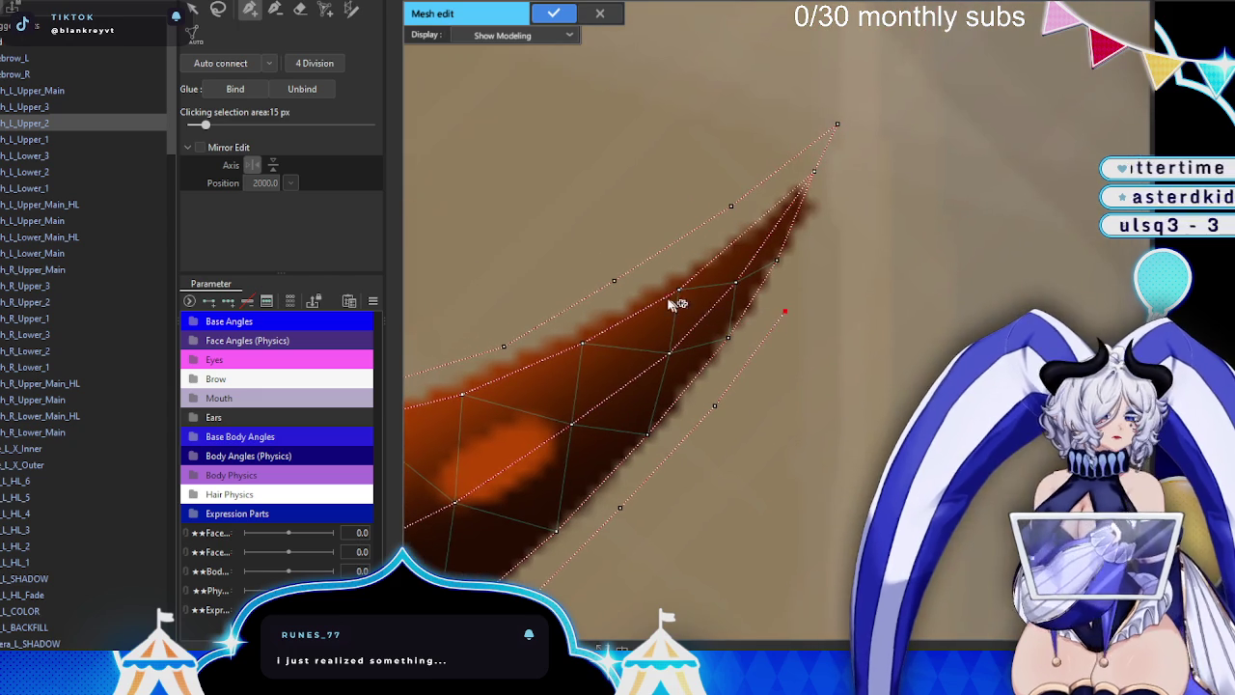
click(838, 125)
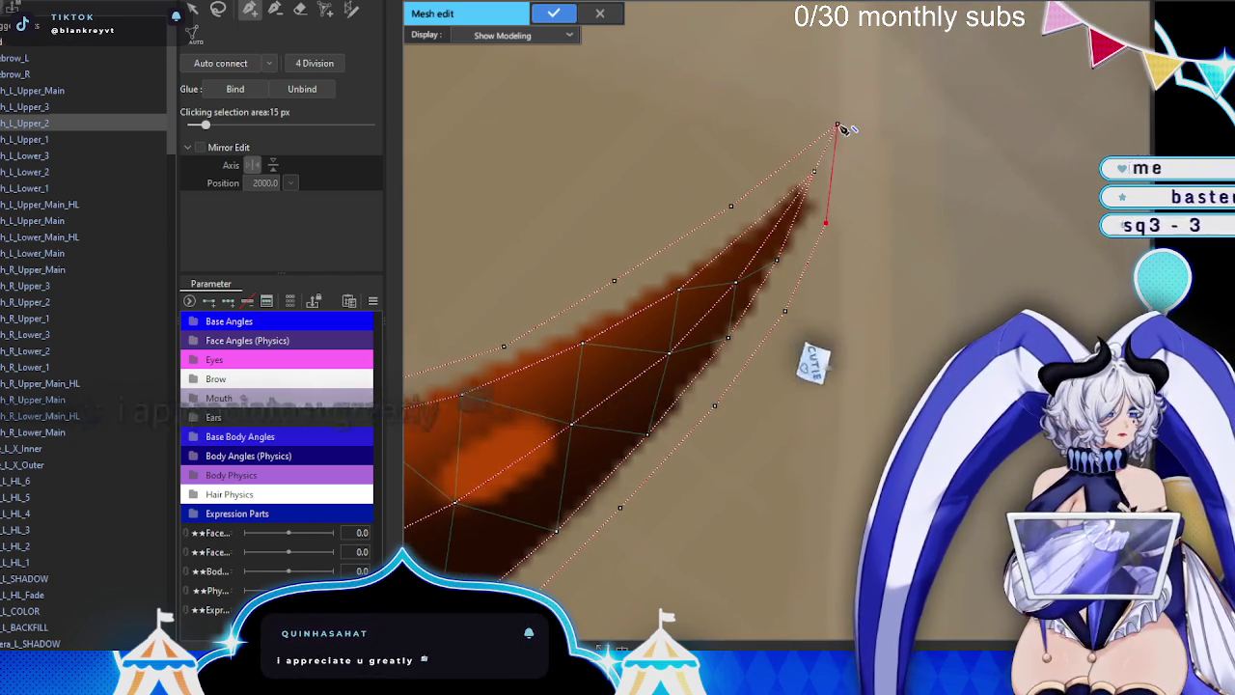
scroll(847, 126, down, 3)
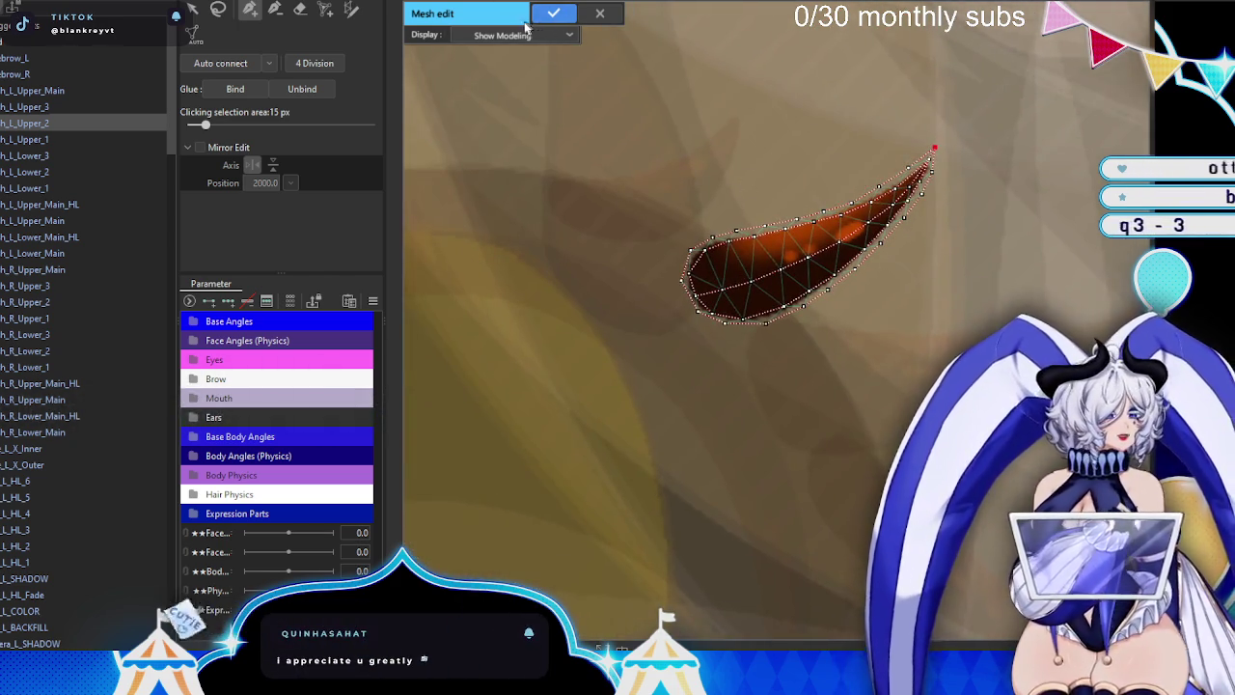
key(Return)
click(24, 155)
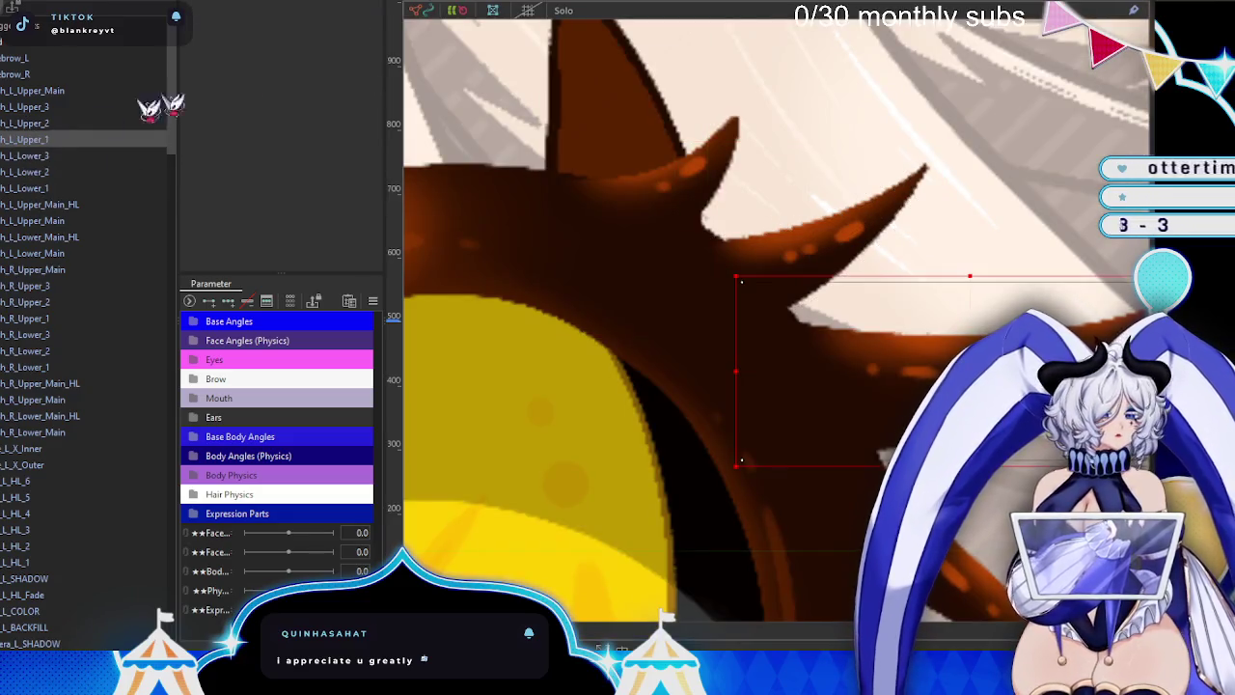
- Open h_L_Upper_1's mesh editing with the hand pen tool and pan along the horn piece
key(ctrl+e)
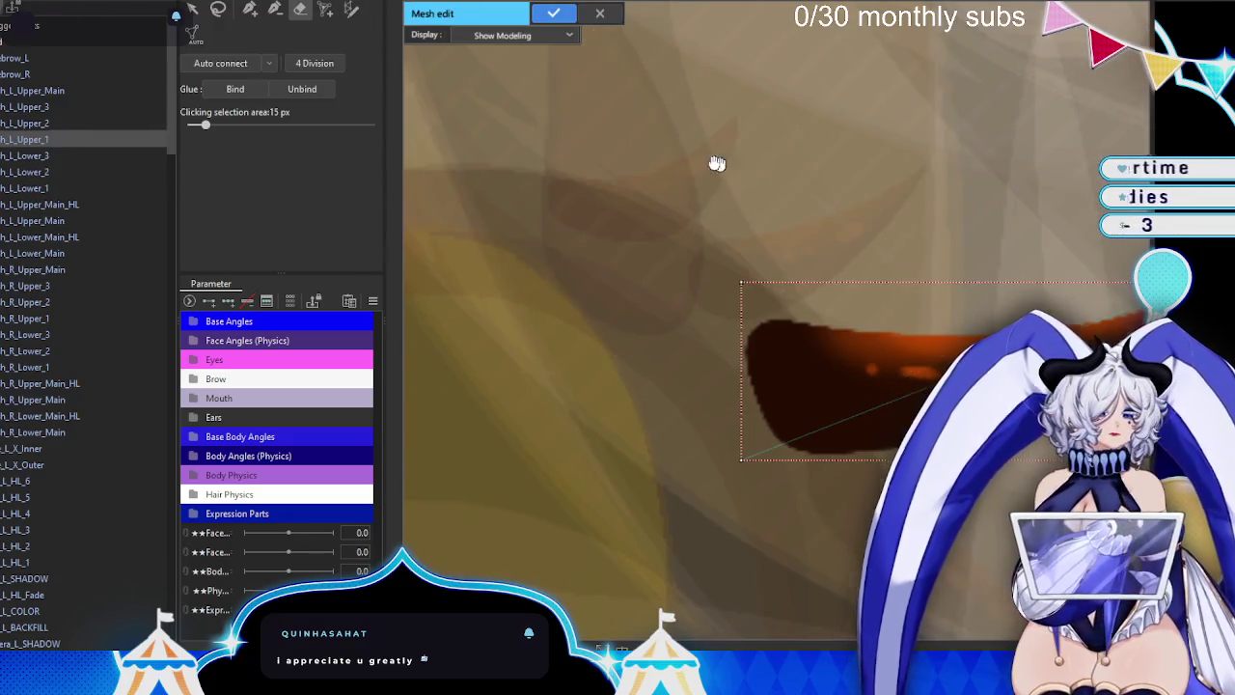
scroll(950, 242, up, 2)
click(249, 9)
scroll(649, 353, up, 1)
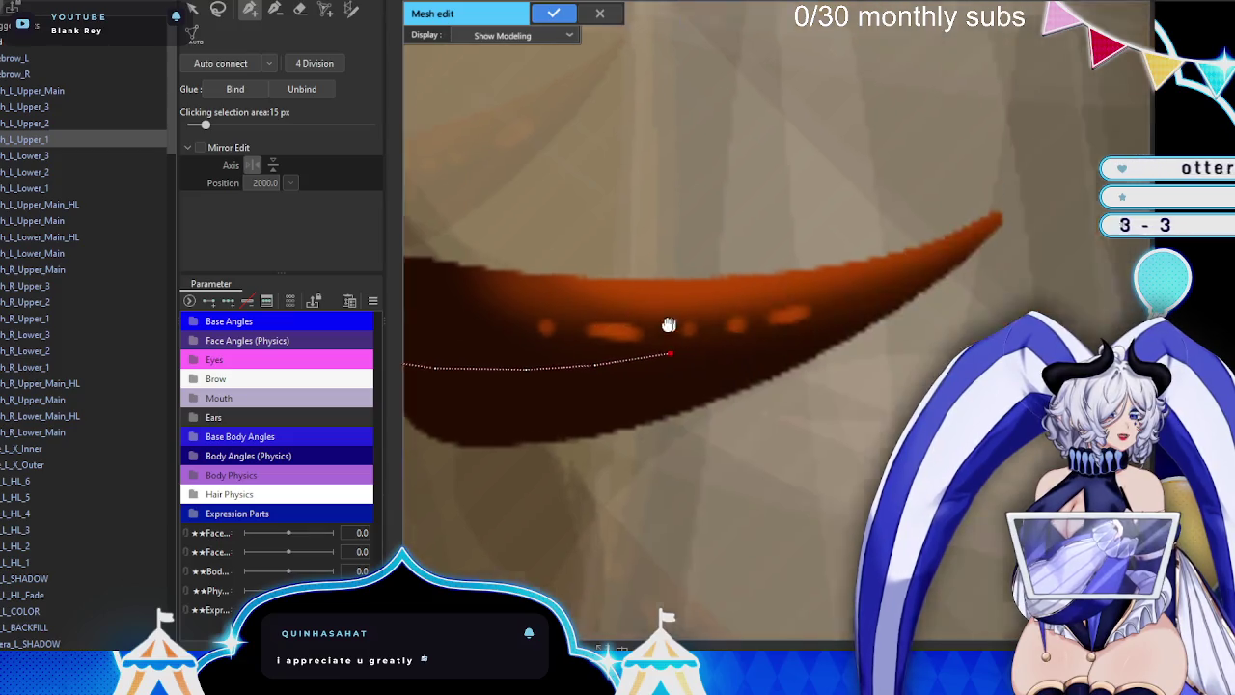
drag(899, 365, 689, 339)
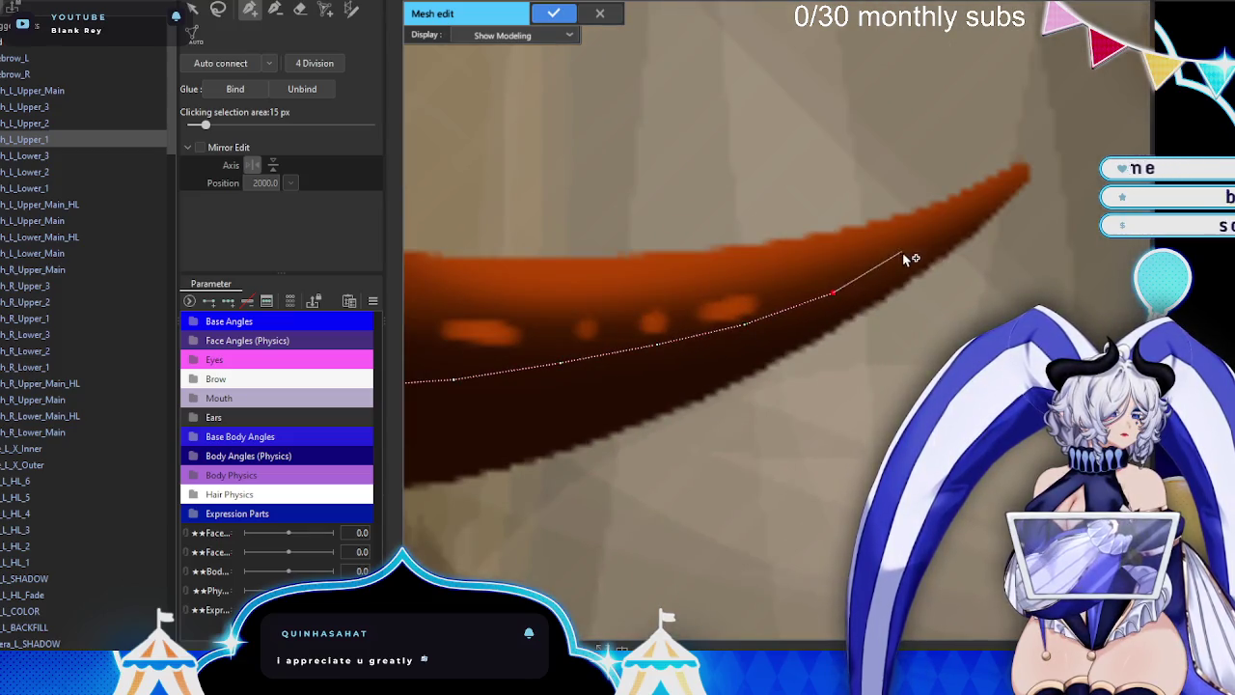
- Place vertices at the horn's tip, along its upper edge, at its left end and at the pointed tip
click(1034, 168)
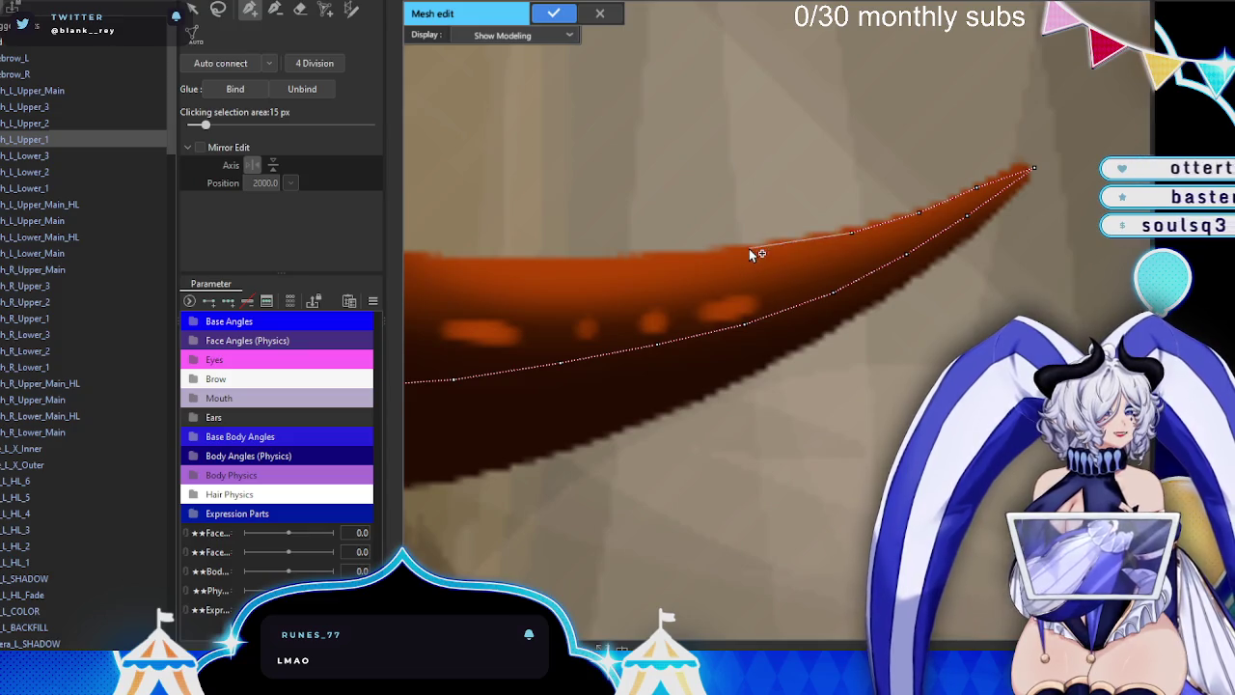
scroll(743, 256, up, 2)
click(838, 274)
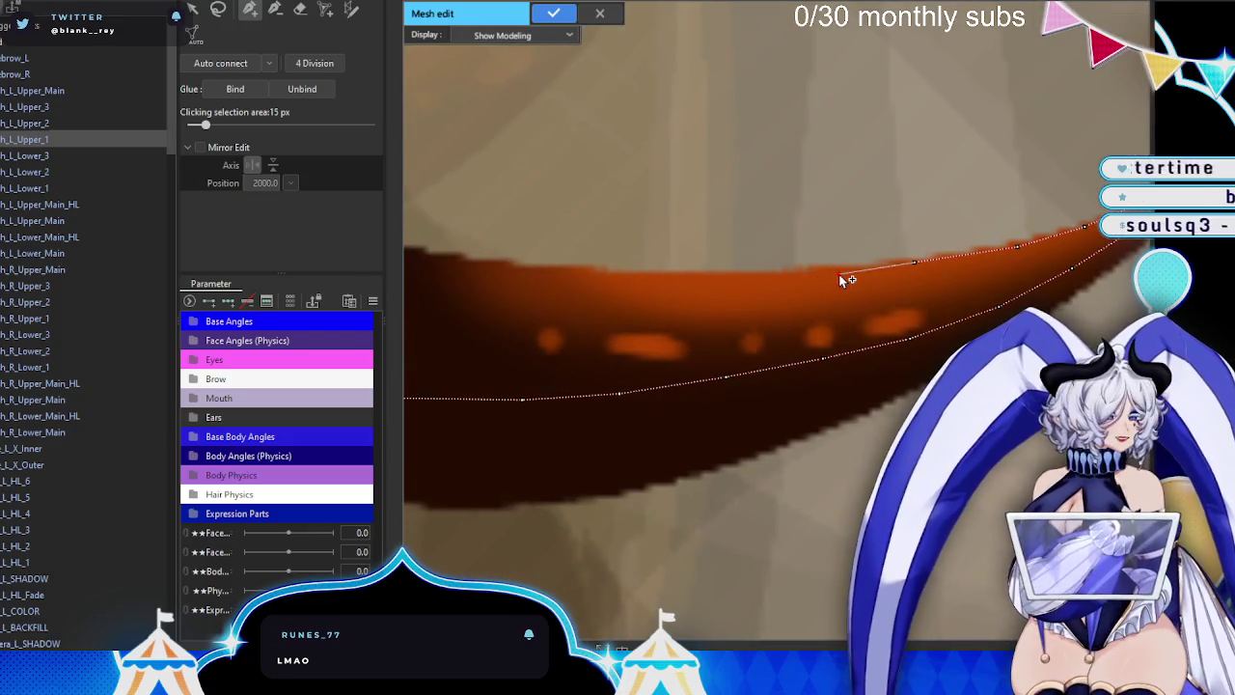
click(743, 279)
drag(557, 282, 666, 295)
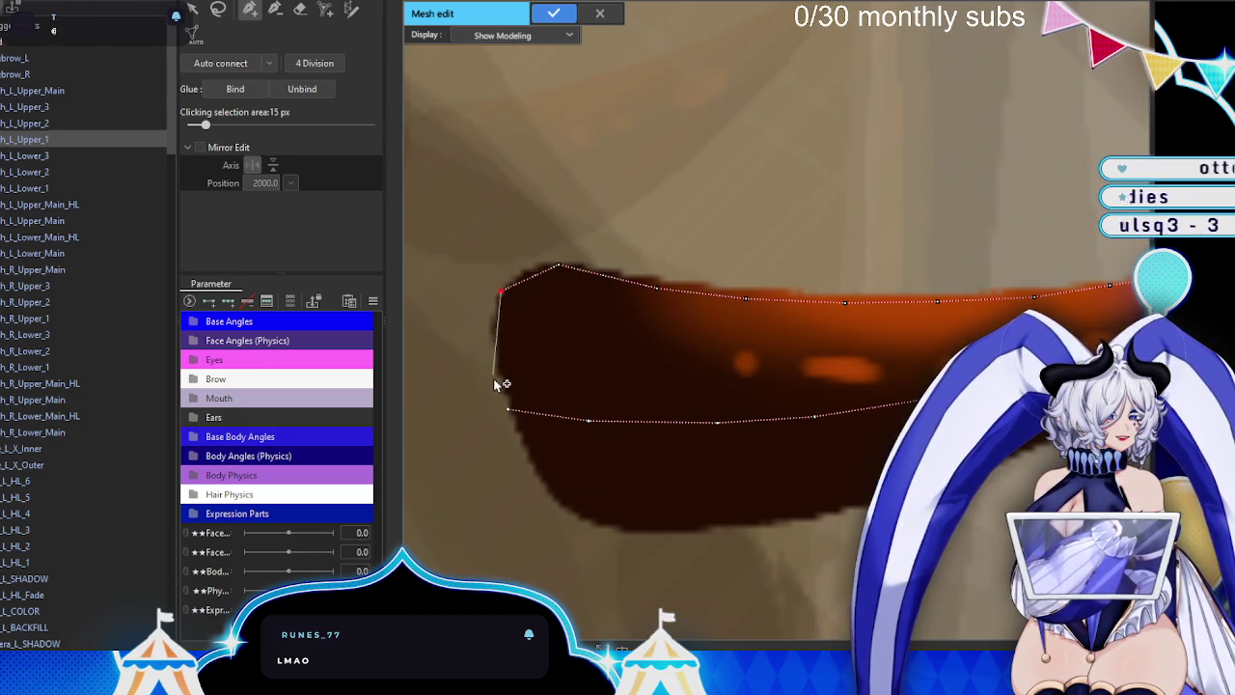
click(512, 412)
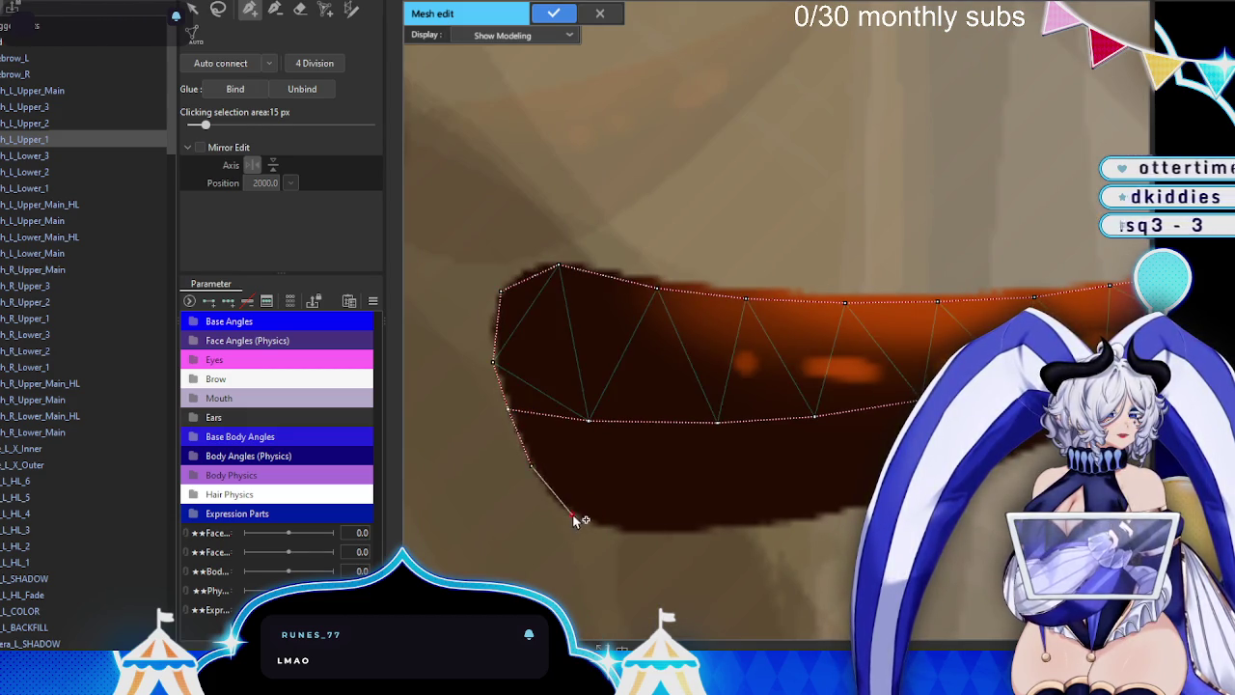
drag(890, 478, 737, 456)
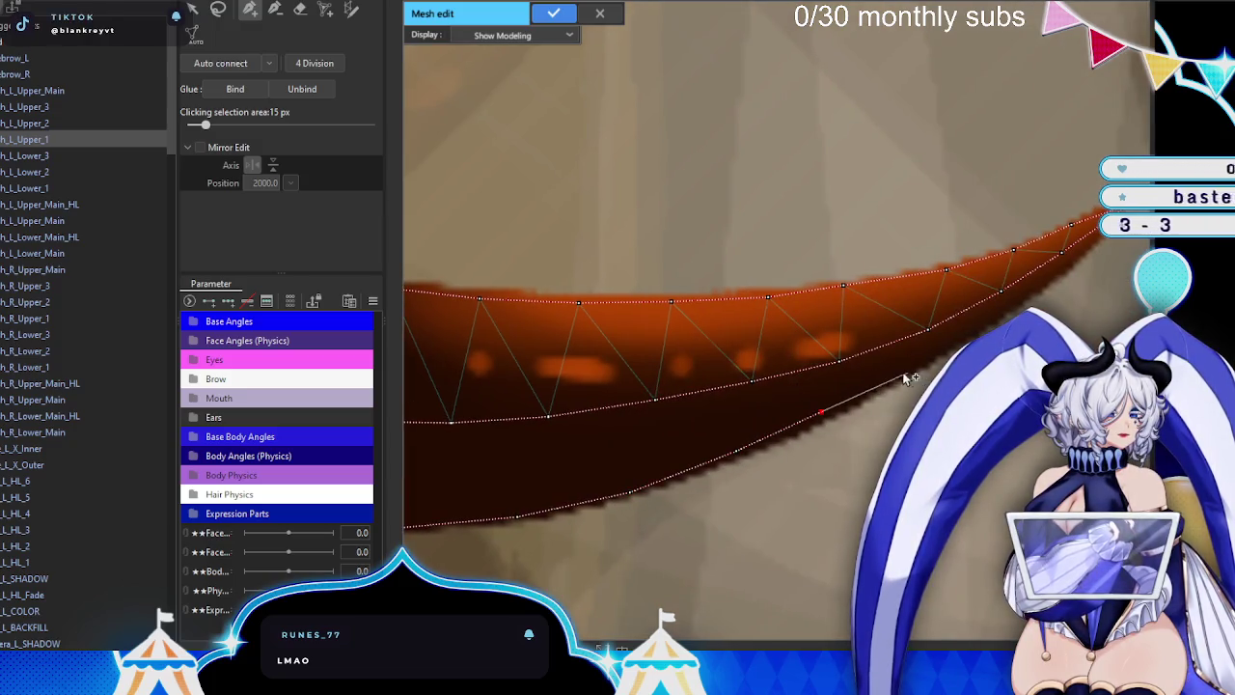
click(1097, 247)
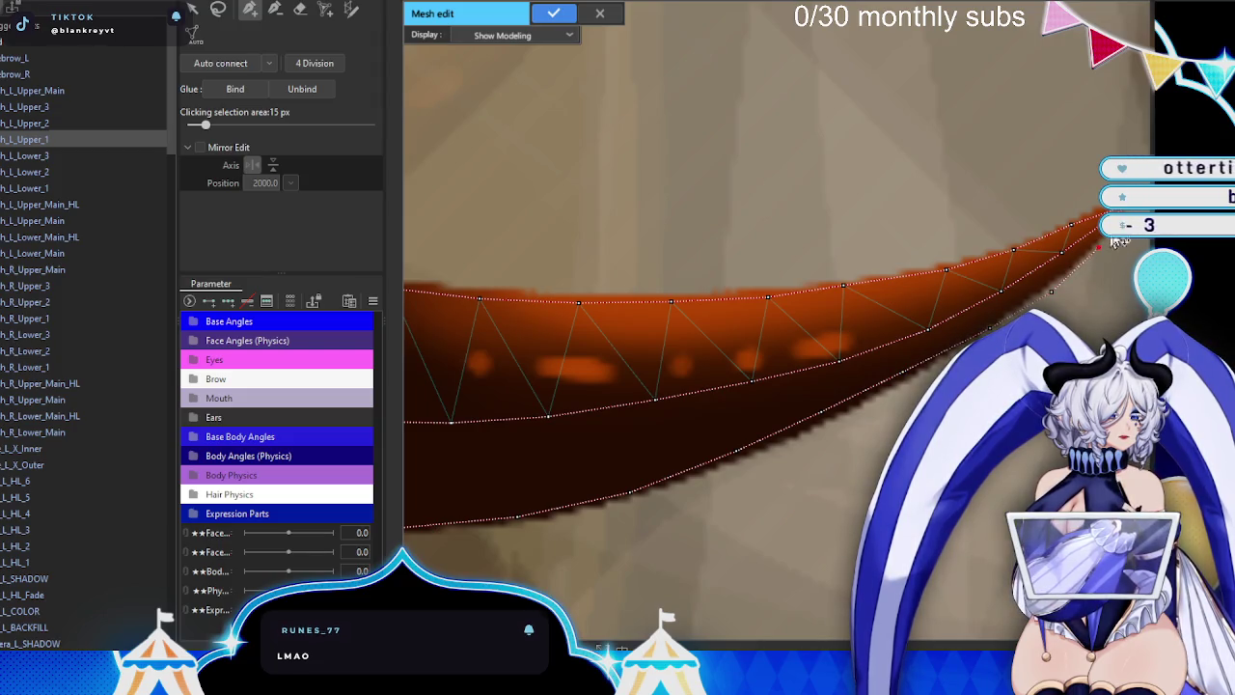
drag(984, 240, 770, 220)
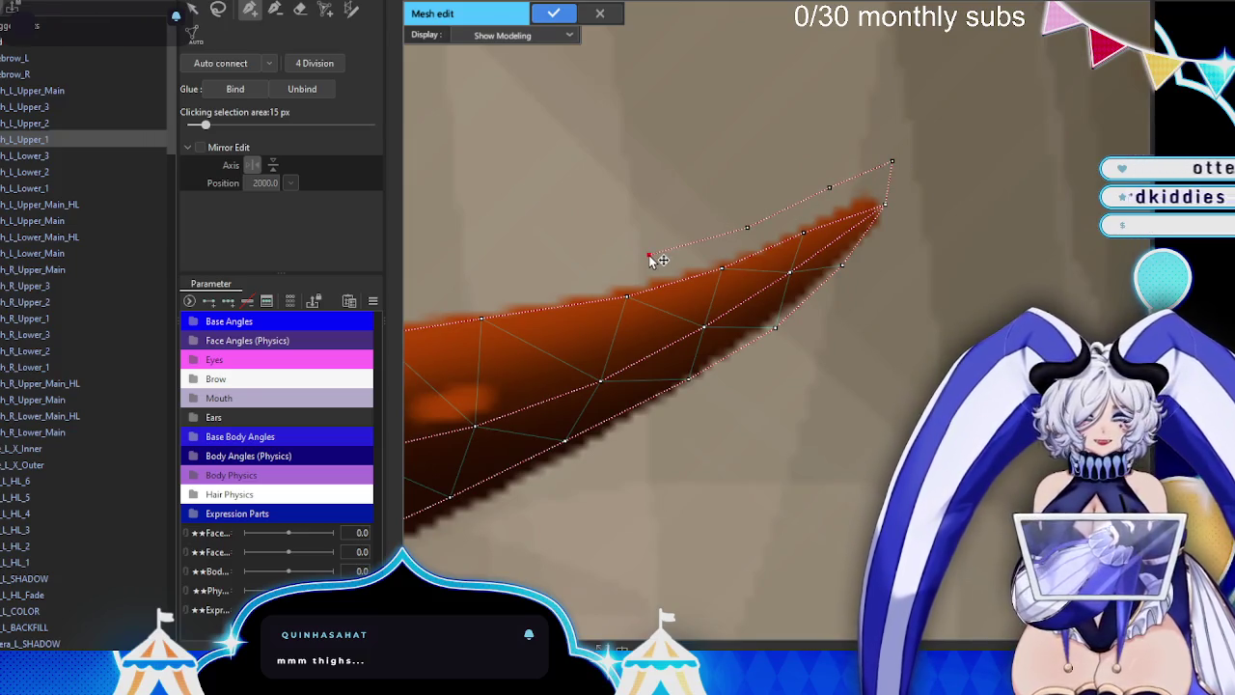
- Place outline points around the horn piece's blunt end and its lower corner
drag(651, 274, 793, 260)
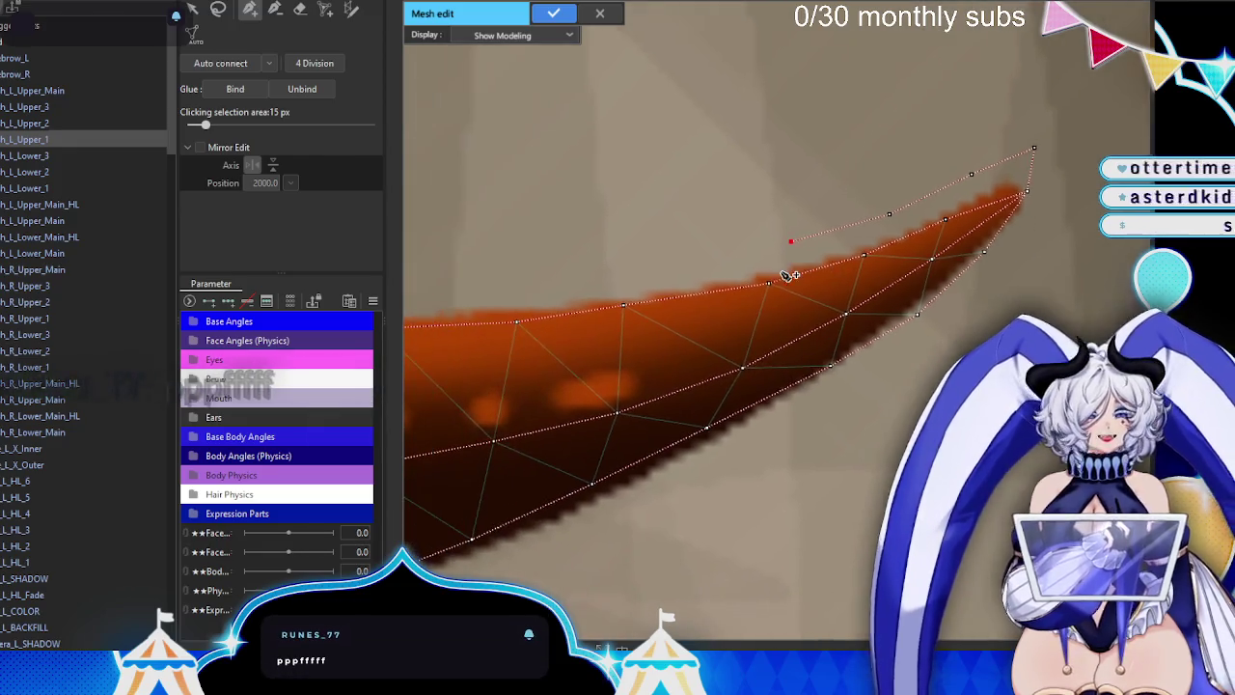
drag(558, 289, 789, 290)
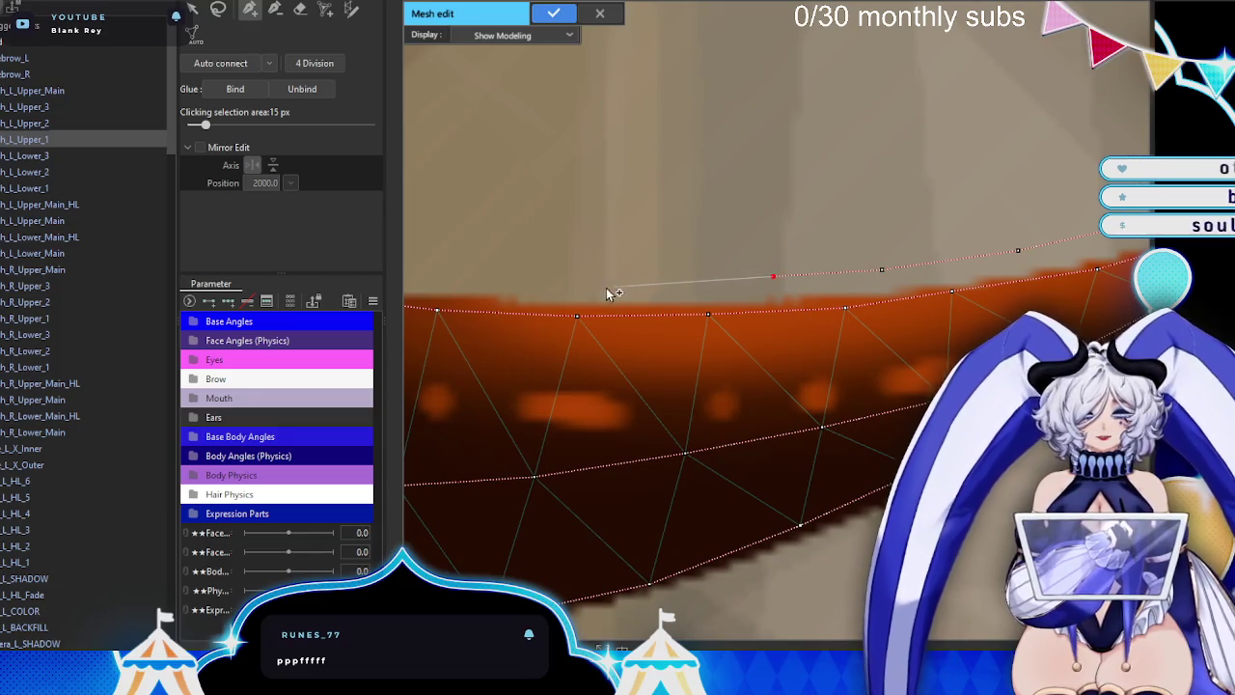
drag(630, 283, 638, 292)
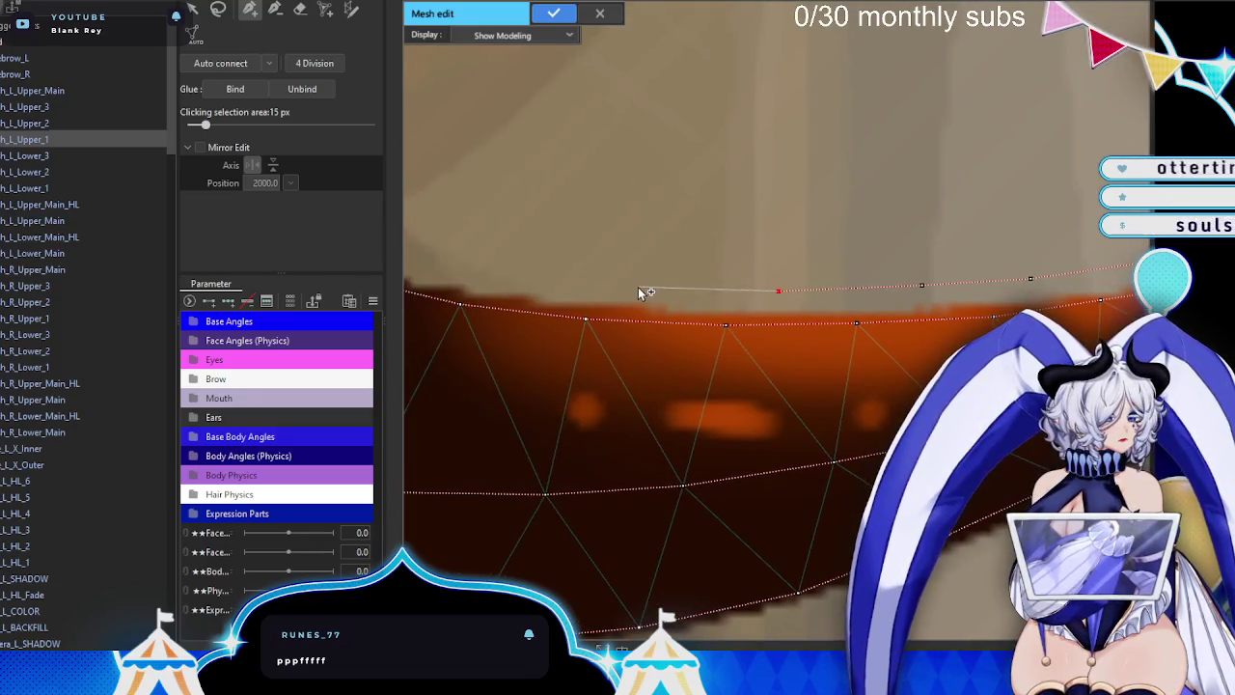
mouse_move(495, 277)
mouse_down()
mouse_move(759, 293)
mouse_move(667, 277)
mouse_move(618, 297)
mouse_up()
click(555, 368)
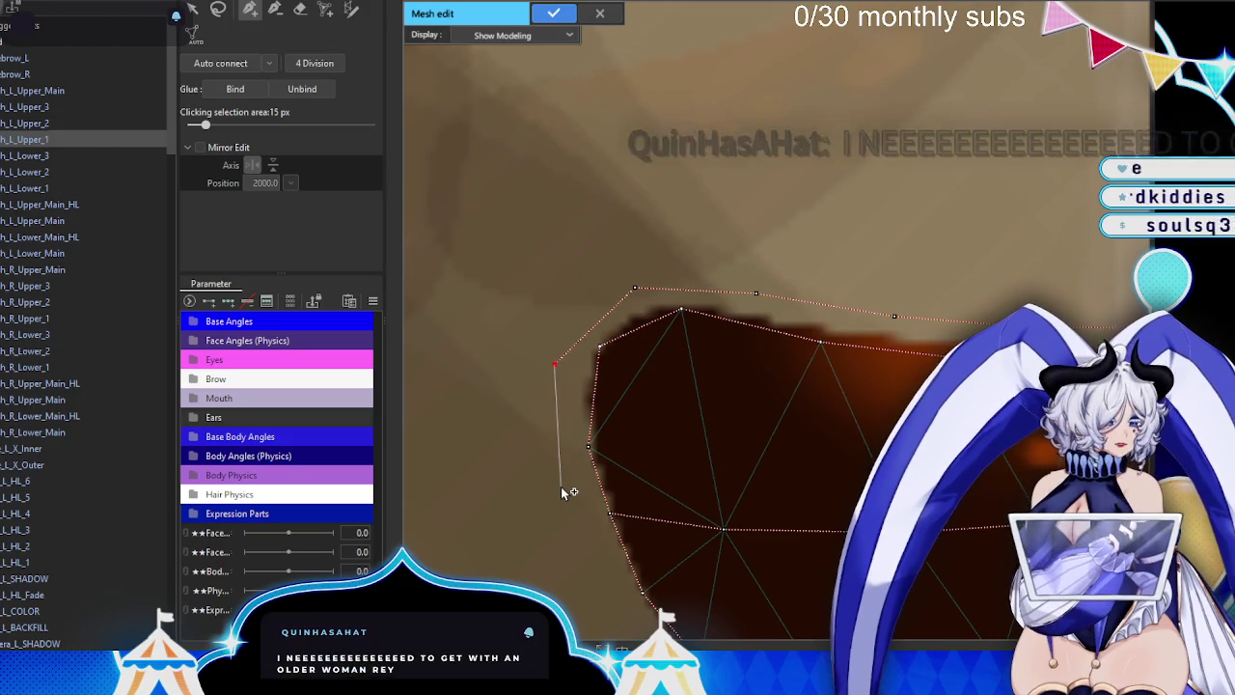
click(563, 486)
drag(564, 486, 483, 306)
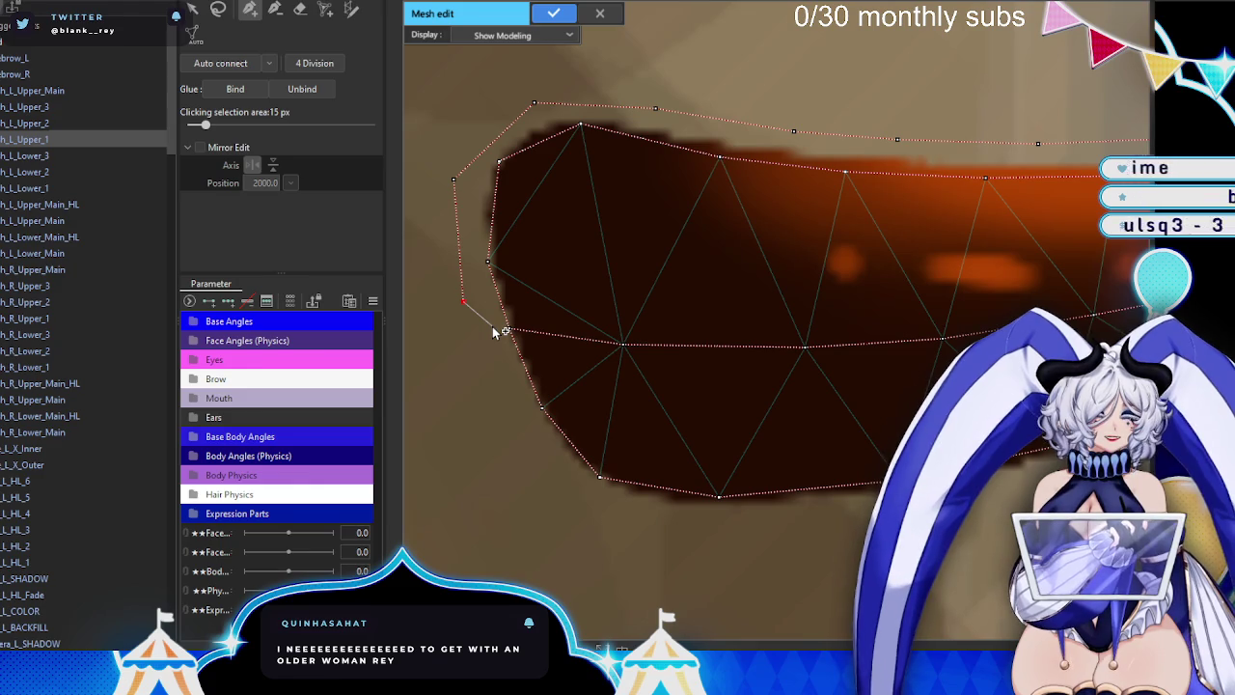
click(496, 374)
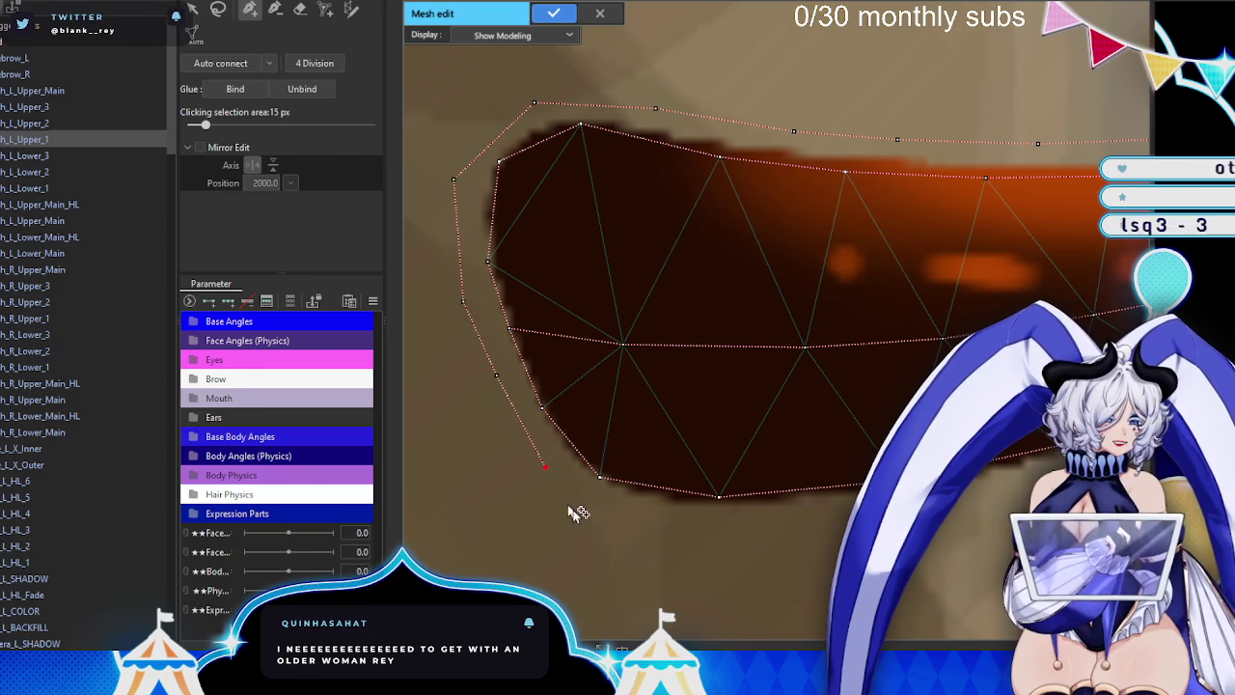
- Add a lower-edge point to close the outline, zoom out, and apply h_L_Upper_1's mesh
drag(661, 534, 587, 441)
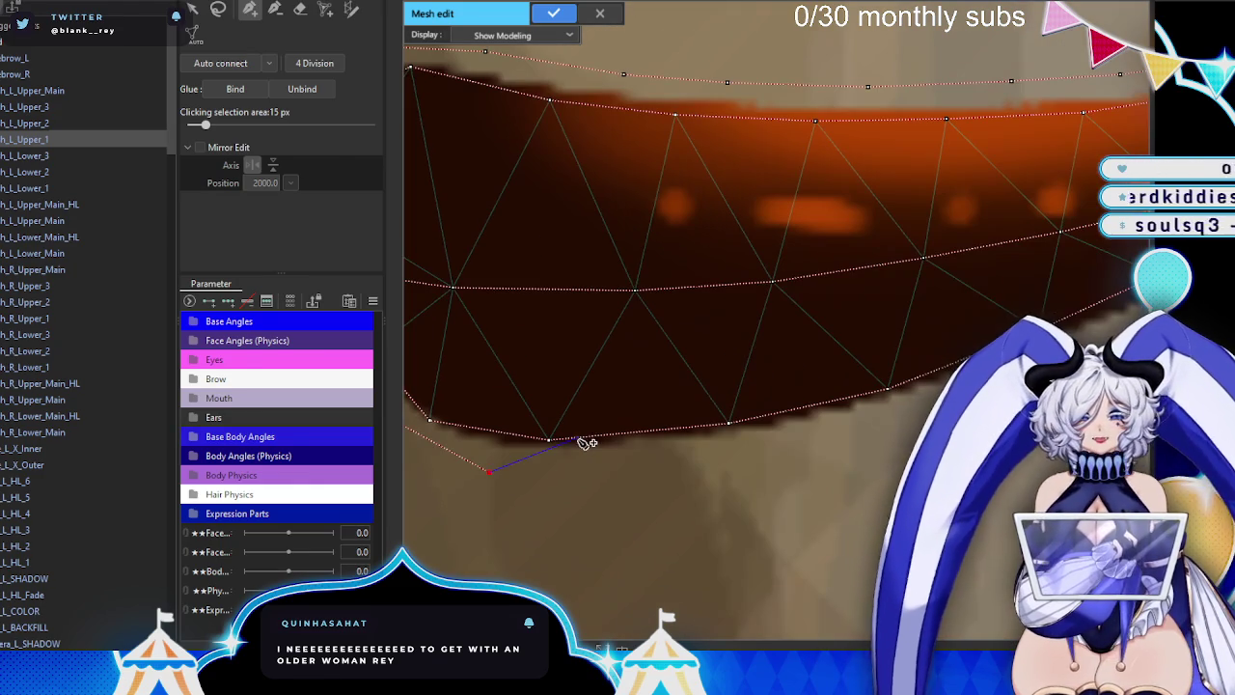
click(639, 462)
scroll(736, 448, up, 2)
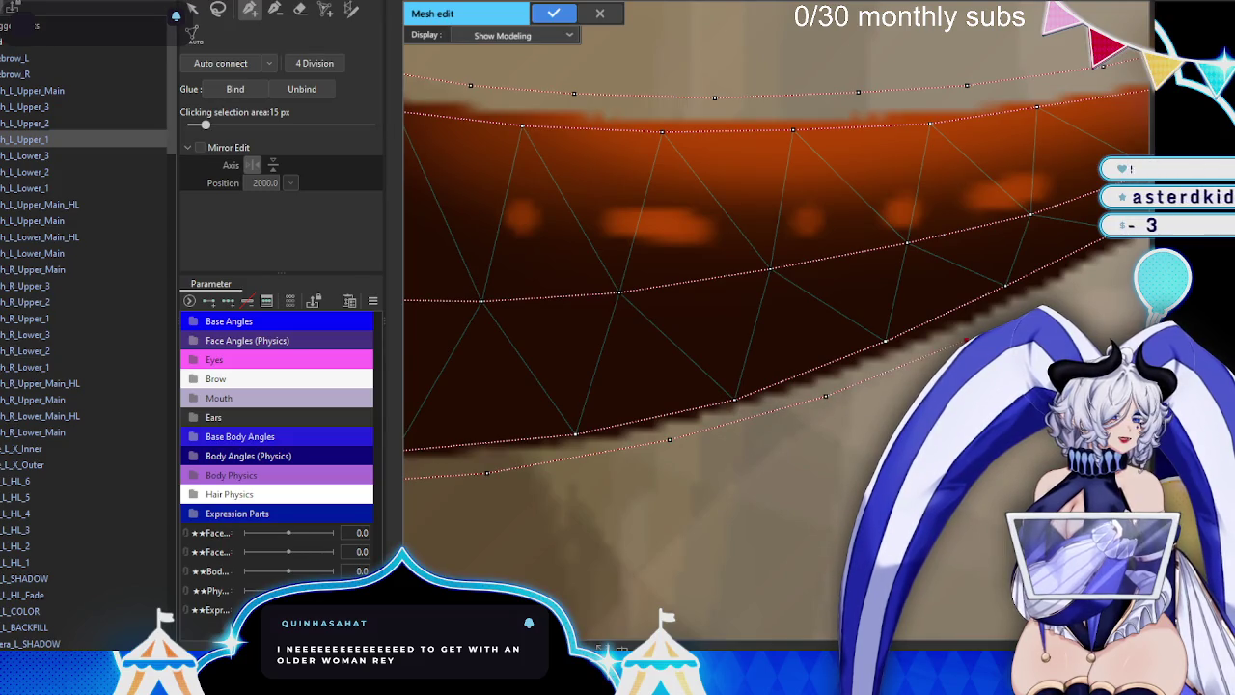
scroll(680, 413, down, 2)
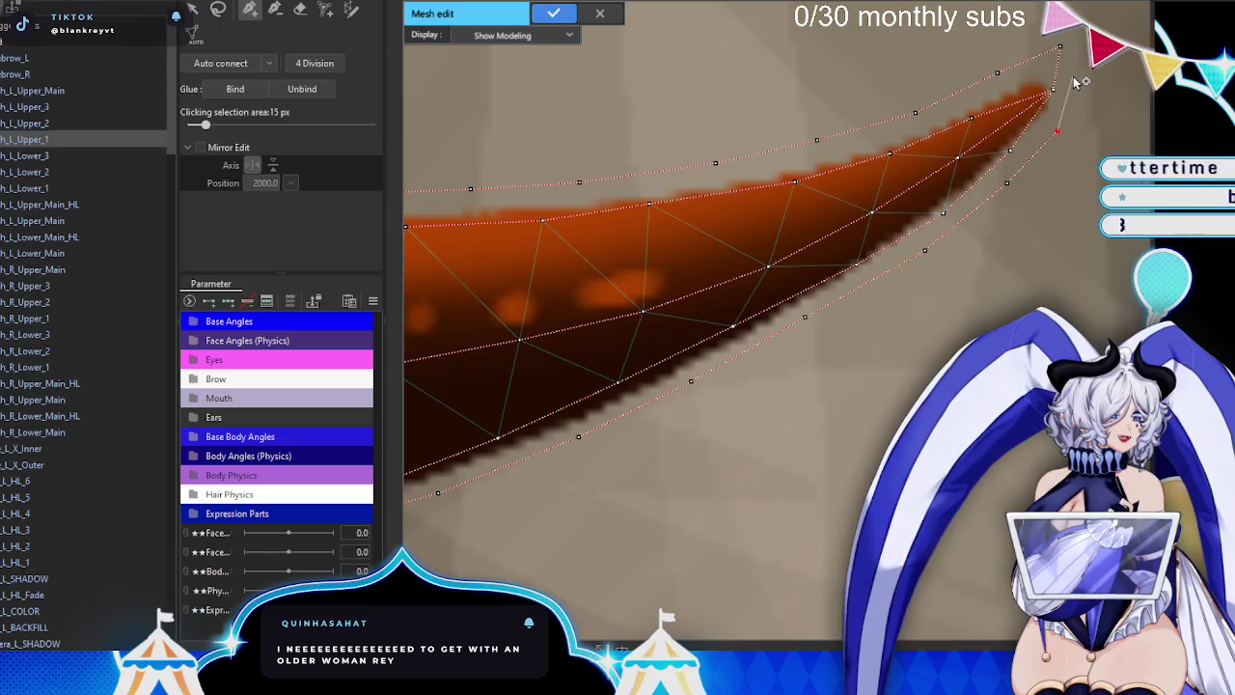
scroll(724, 155, down, 2)
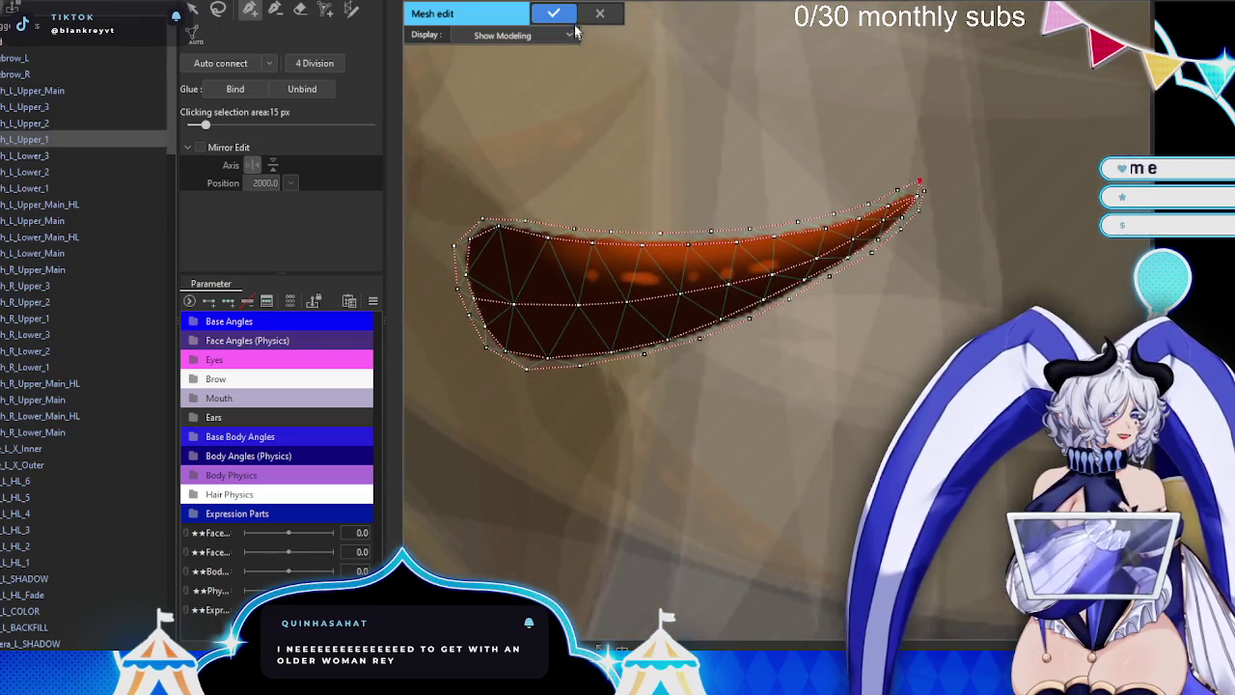
click(554, 13)
- Select the h_L_Lower_3 piece, switch to the mesh pen tool, and zoom in on the horn
click(28, 155)
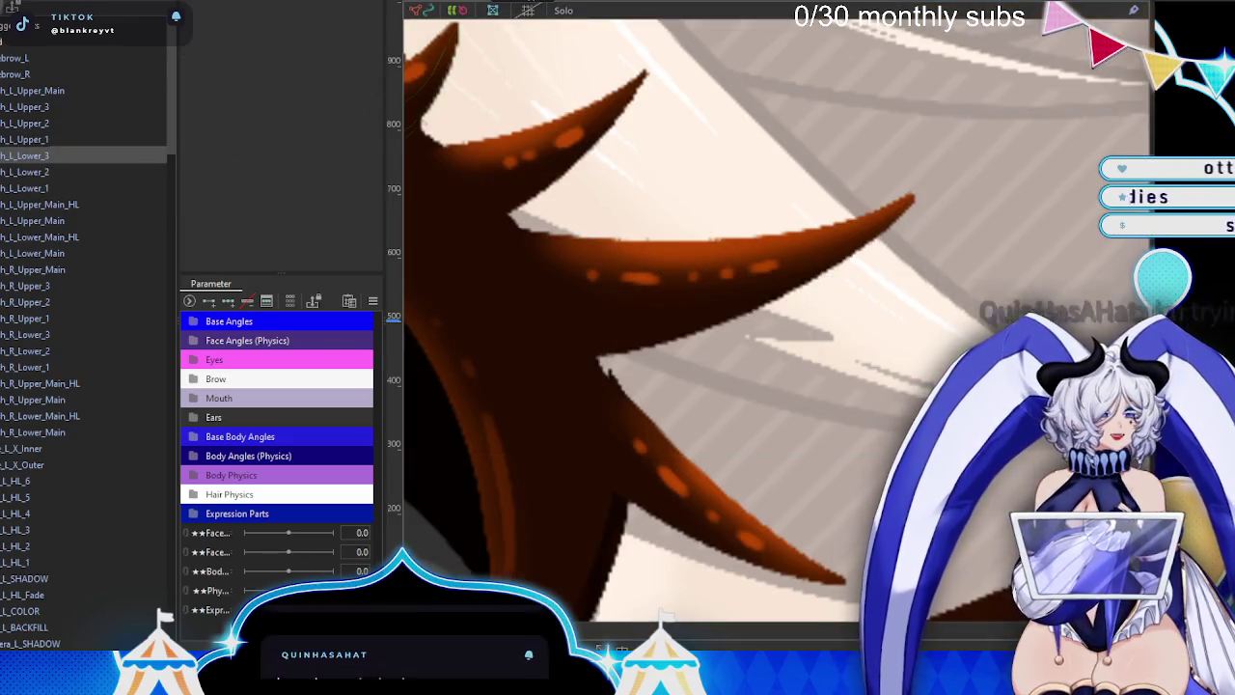
scroll(651, 299, up, 2)
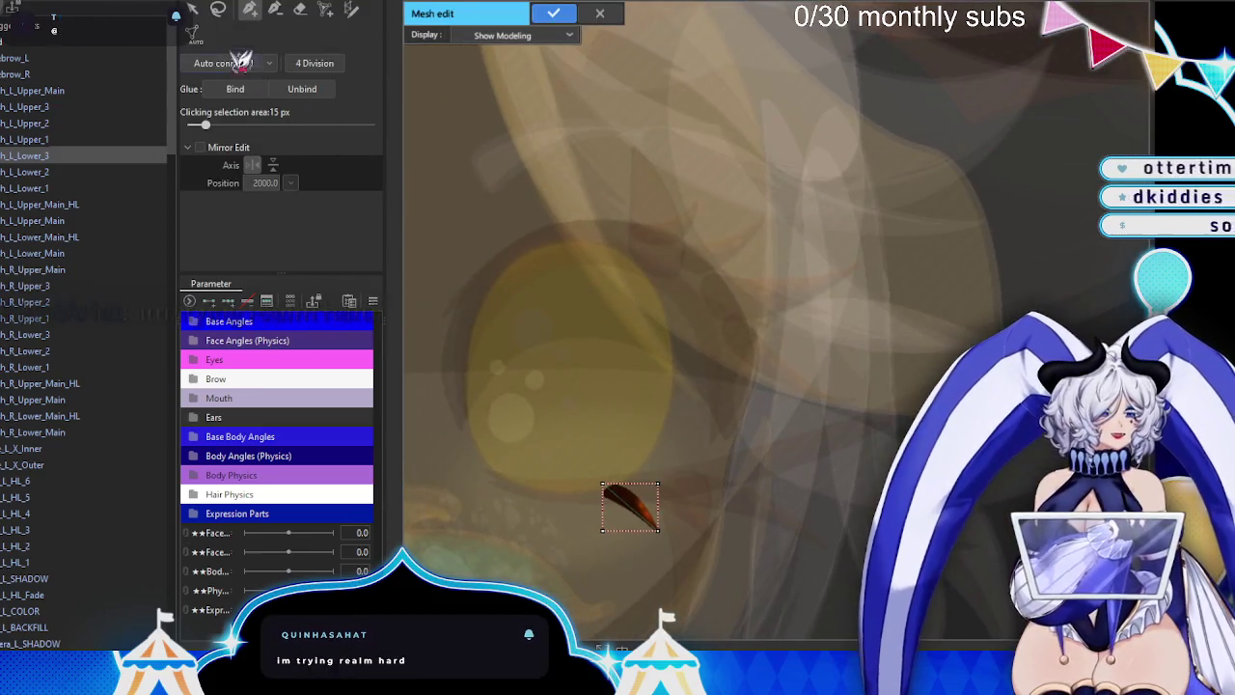
key(e)
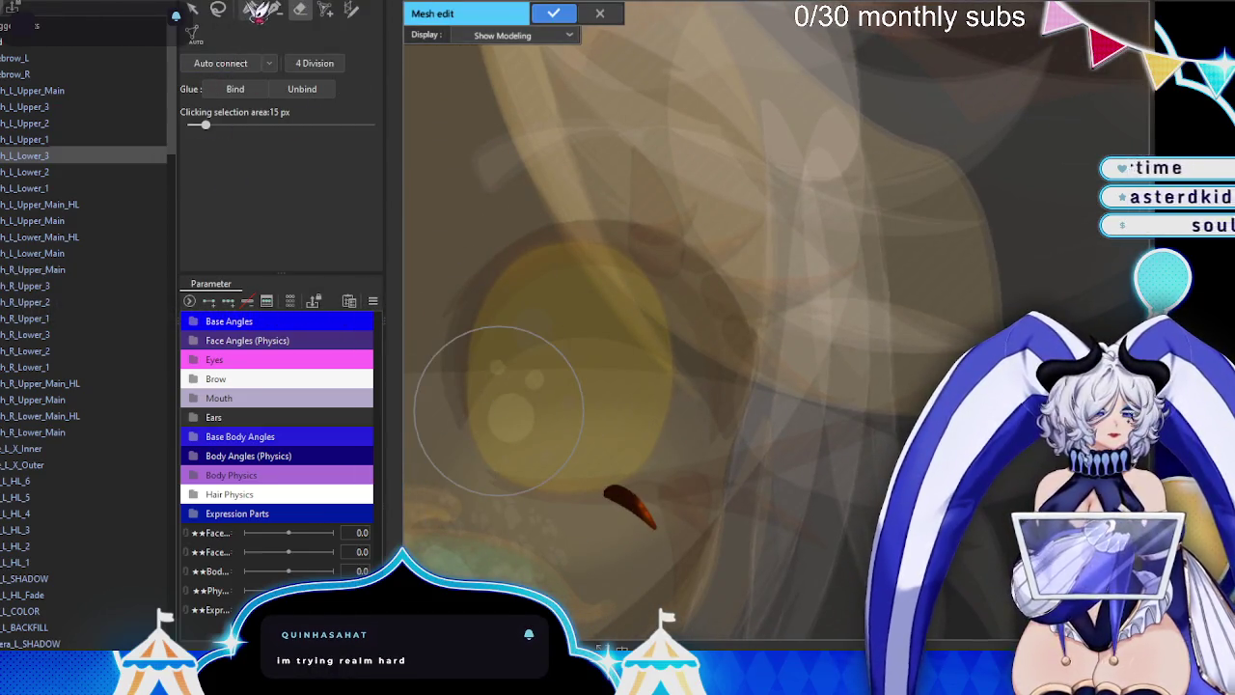
key(p)
scroll(569, 453, up, 2)
scroll(618, 415, up, 2)
scroll(511, 436, up, 2)
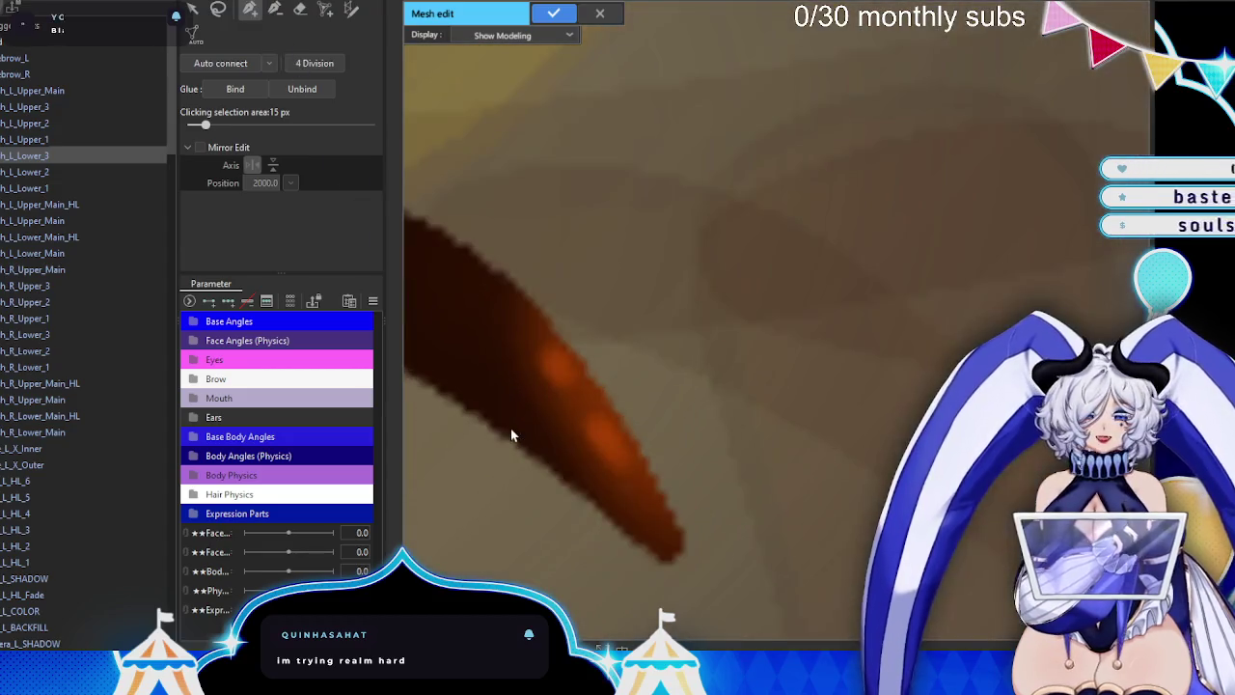
scroll(634, 441, up, 1)
scroll(464, 265, up, 1)
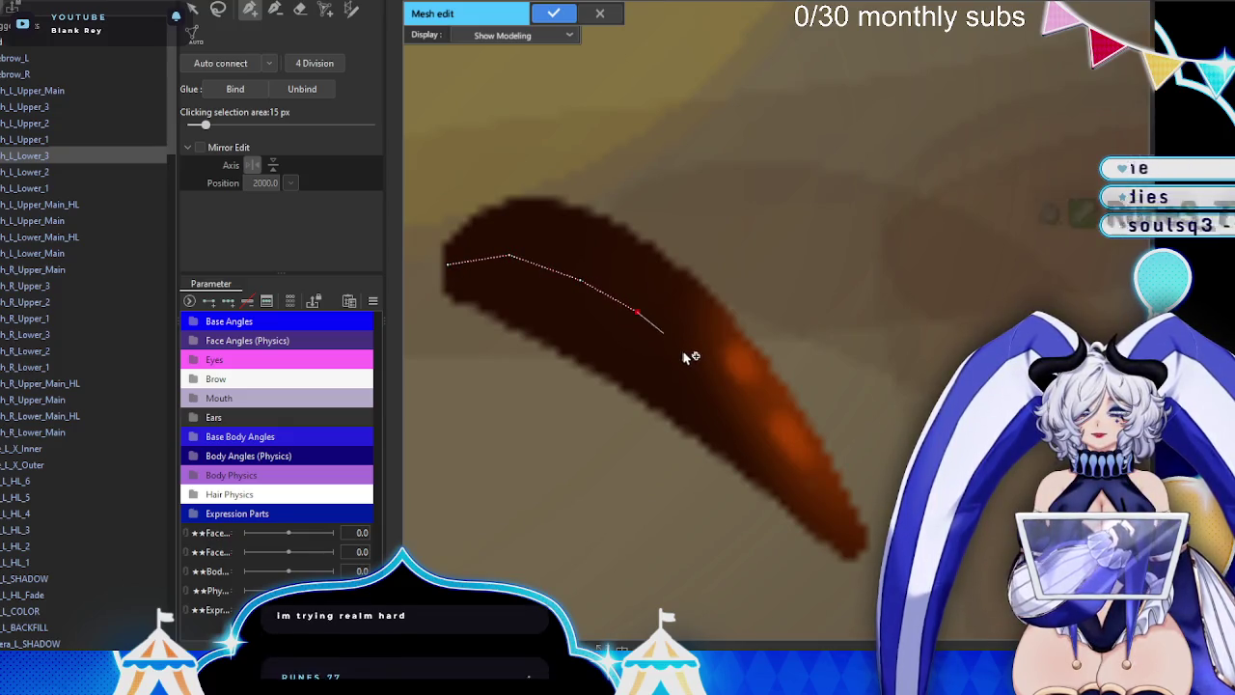
scroll(714, 391, up, 1)
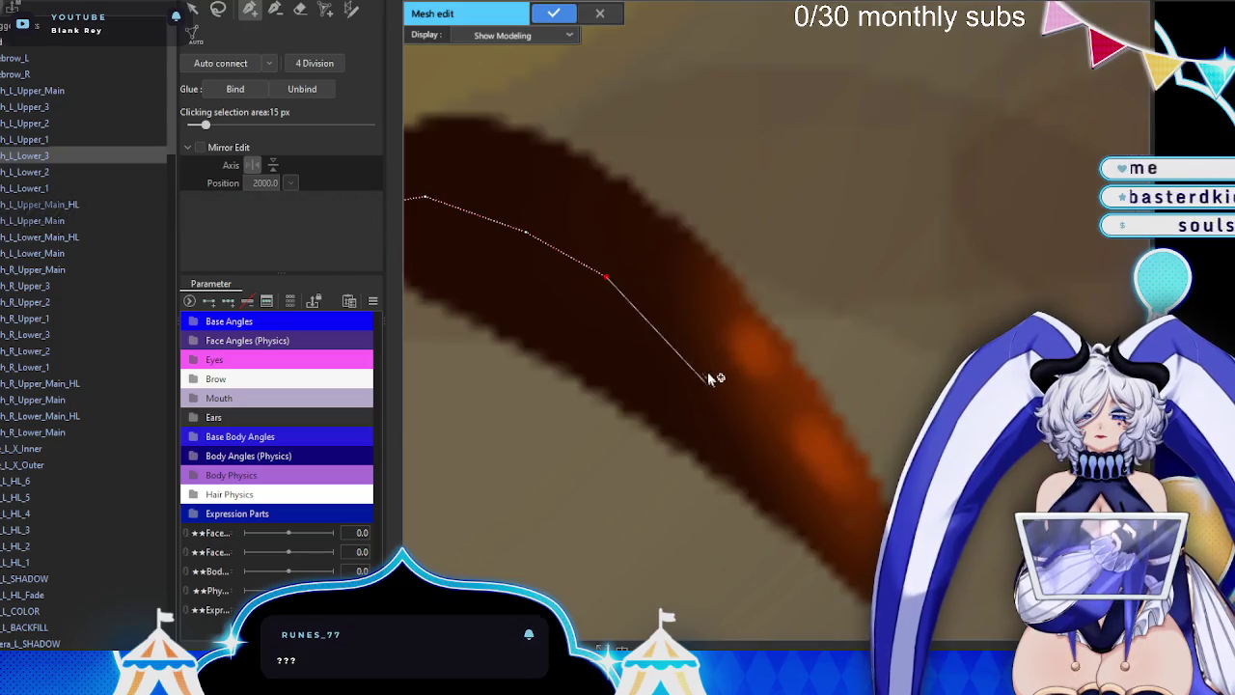
- Place the first mesh outline points along the horn's edge out to its tip
click(666, 335)
click(744, 415)
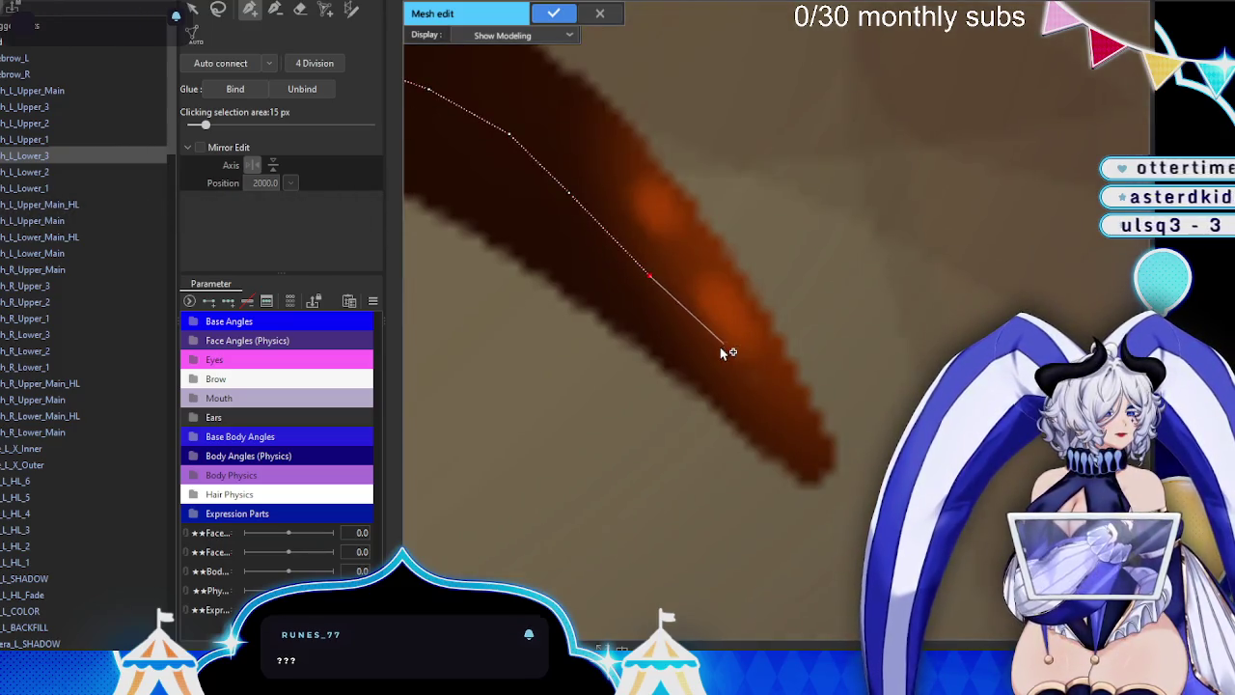
click(720, 347)
click(783, 411)
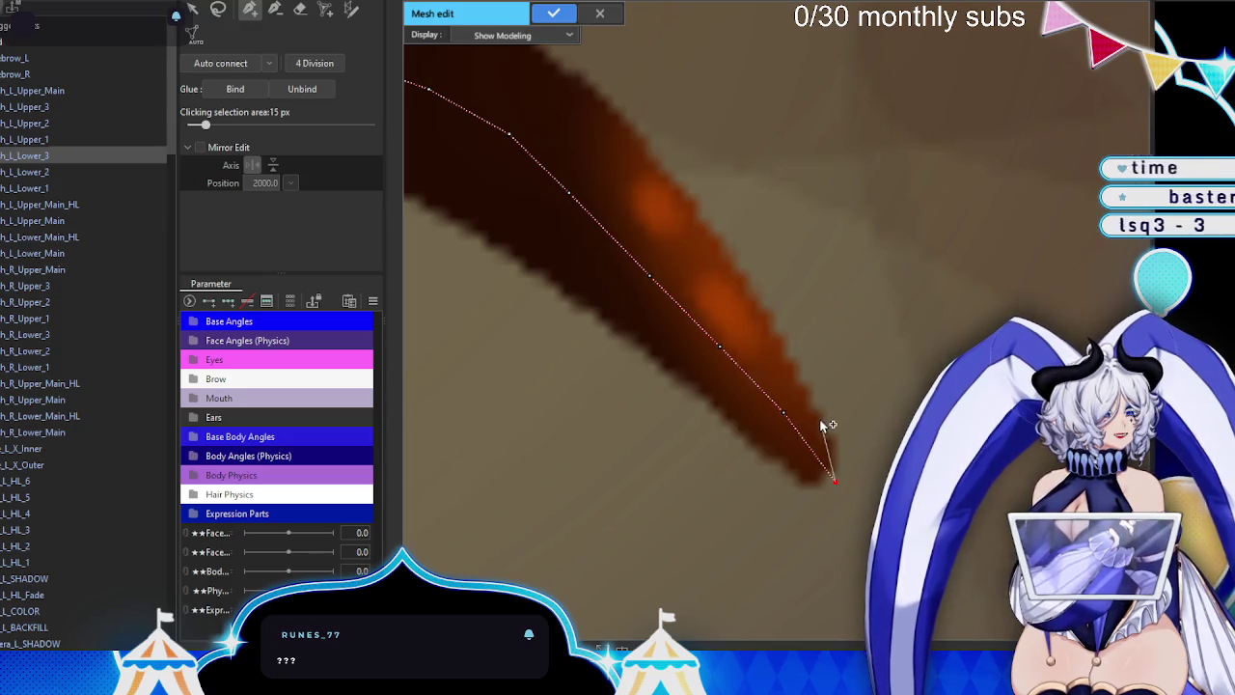
click(727, 268)
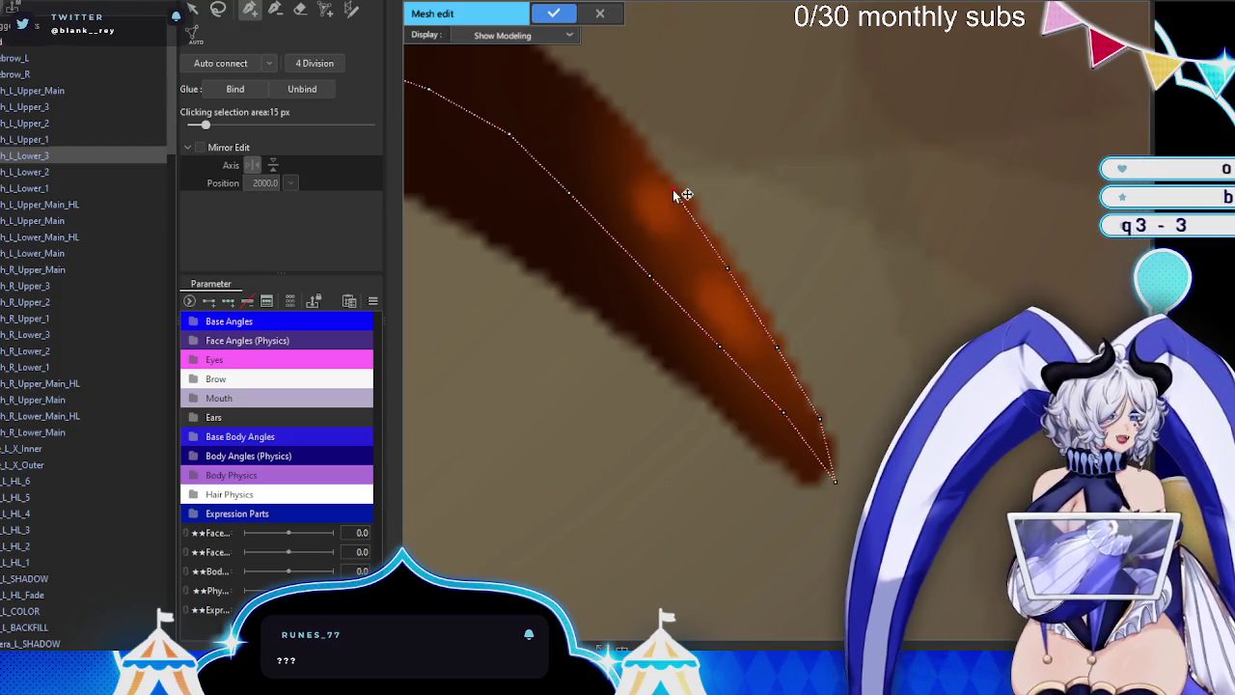
drag(682, 195, 841, 277)
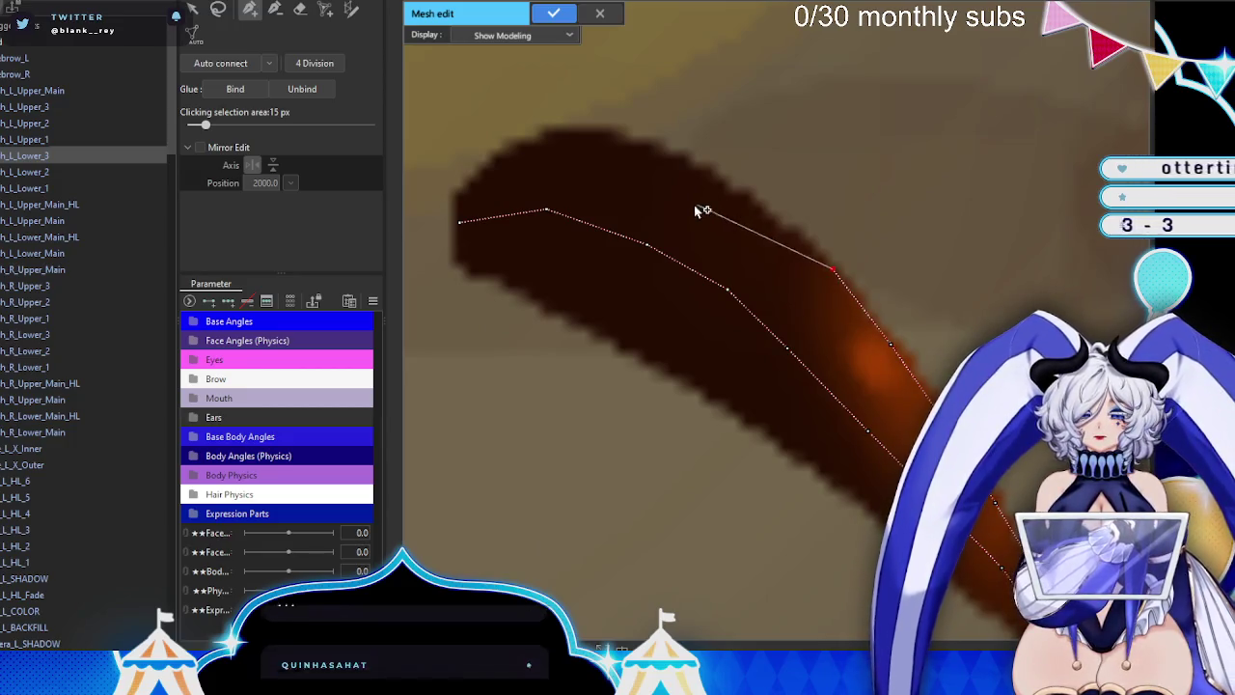
- Trace the horn's upper edge back and close the outline around the wide end
click(722, 197)
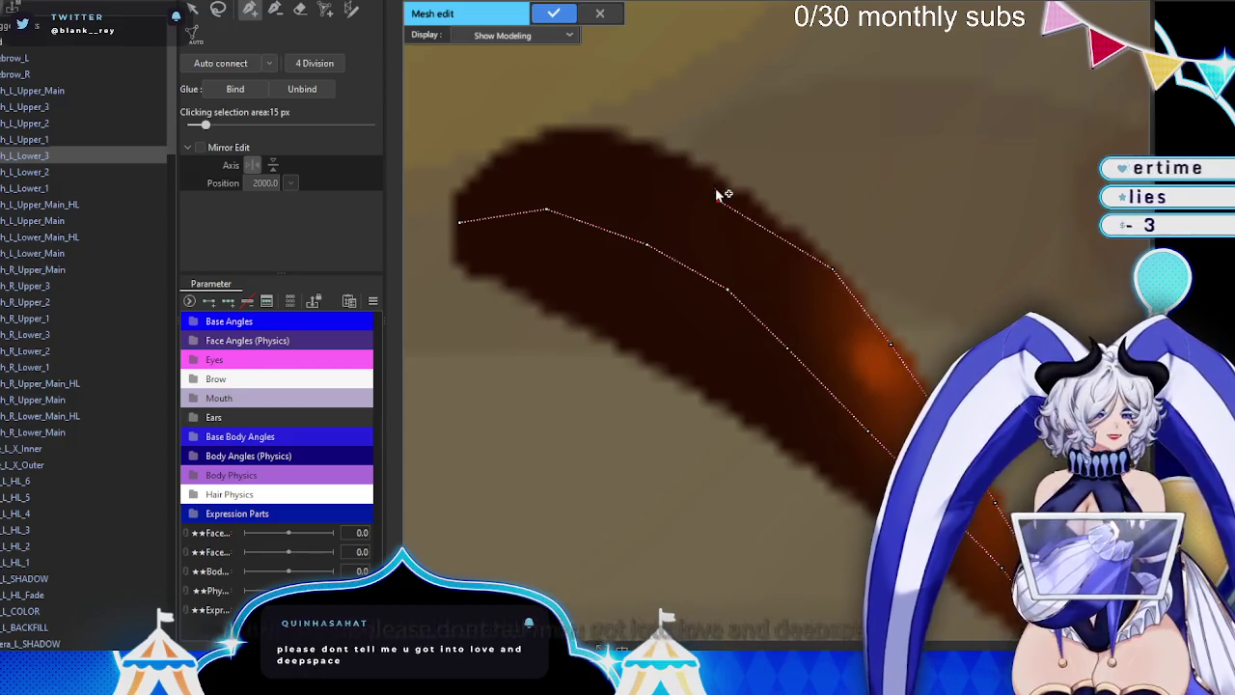
click(738, 201)
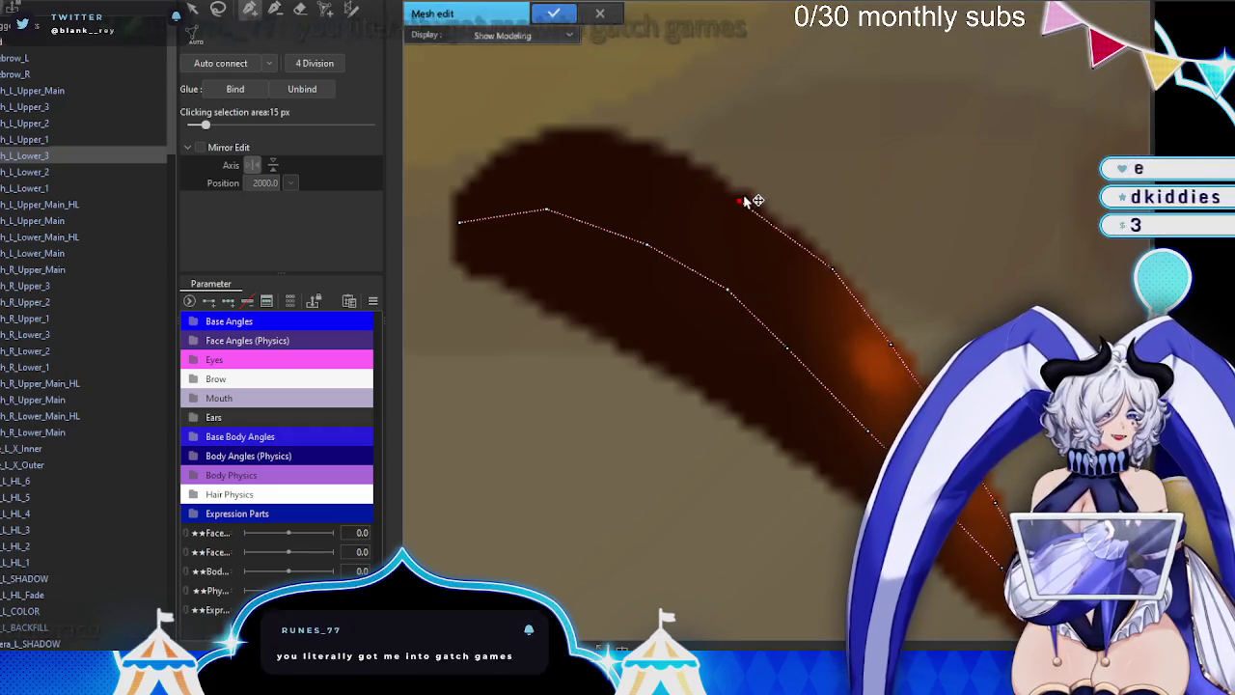
click(641, 148)
click(526, 142)
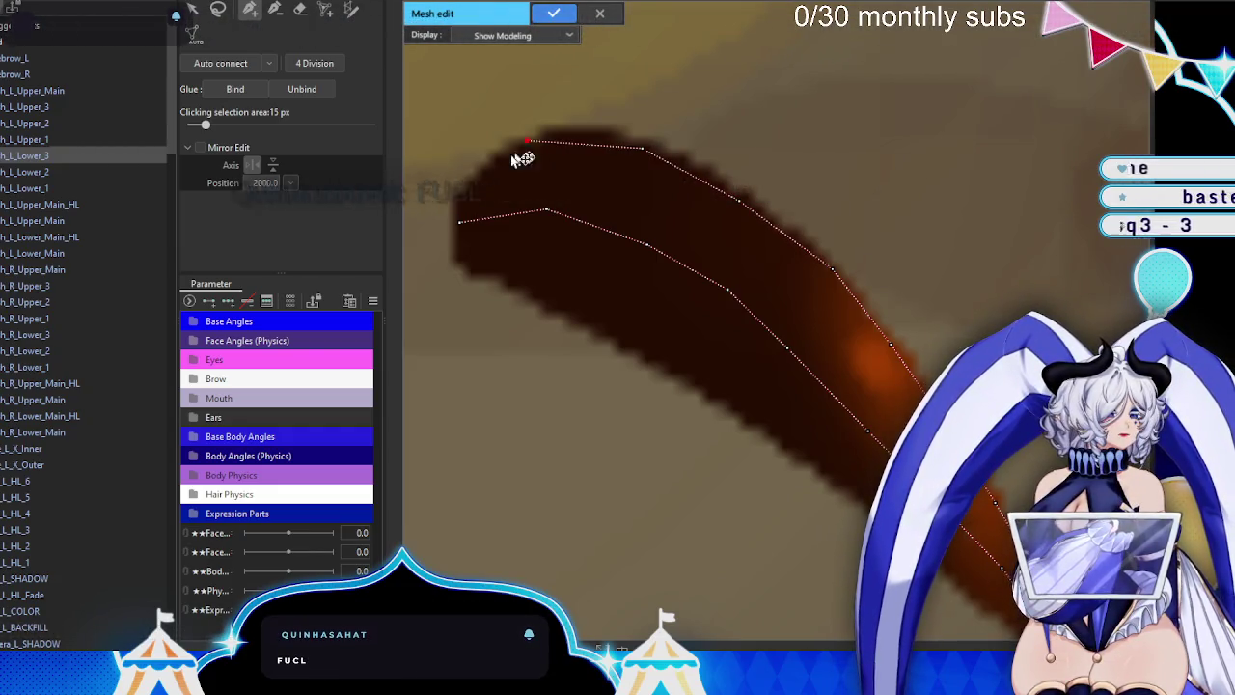
click(460, 189)
click(460, 221)
- Outline the horn's lower edge toward the tip and connect it to the tip vertex
click(456, 261)
click(502, 272)
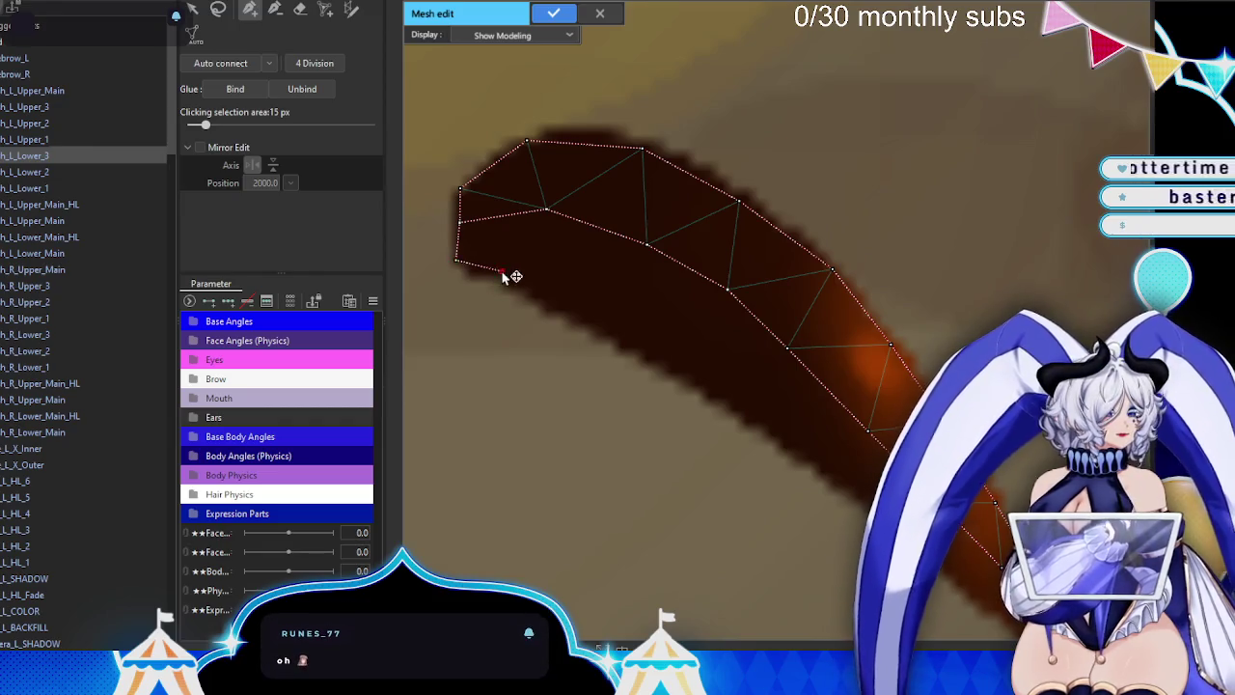
click(566, 309)
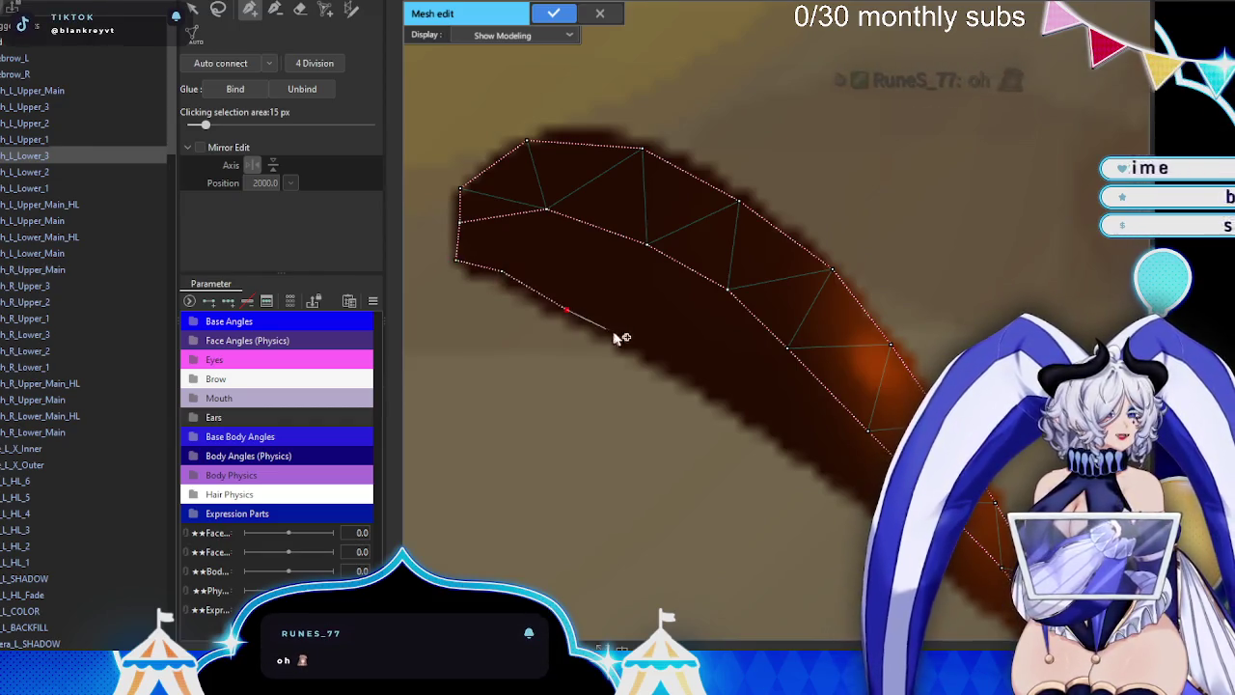
click(646, 348)
click(704, 390)
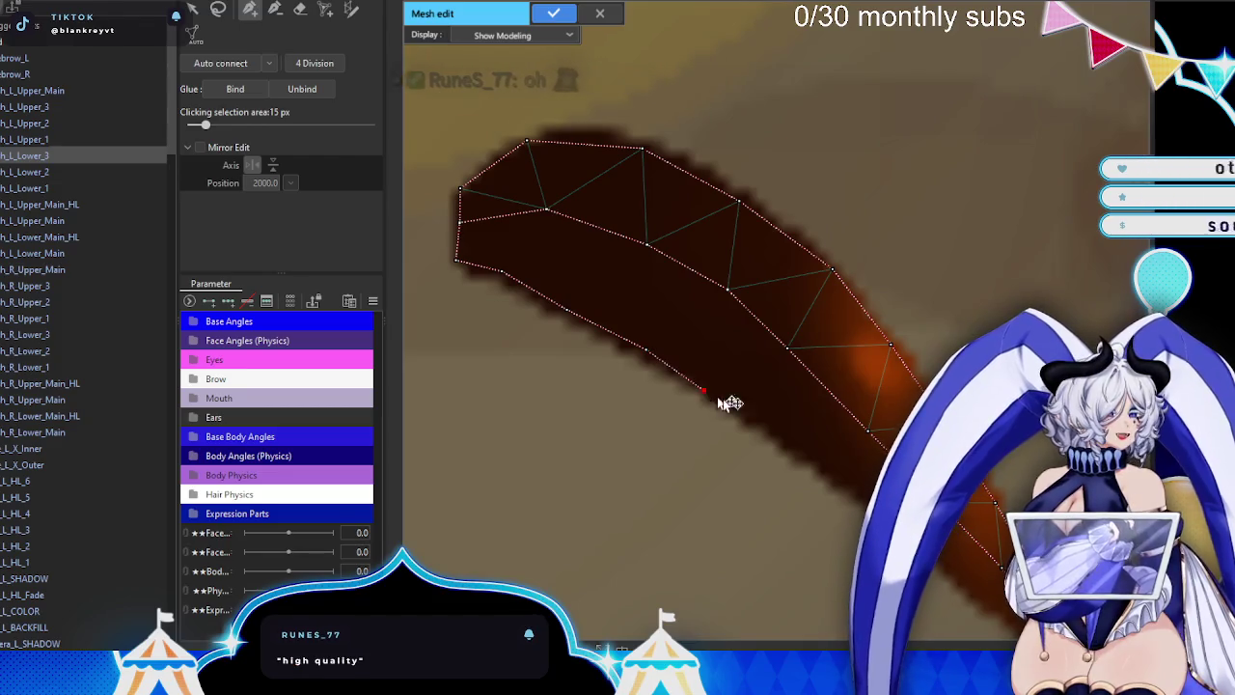
click(778, 435)
click(862, 497)
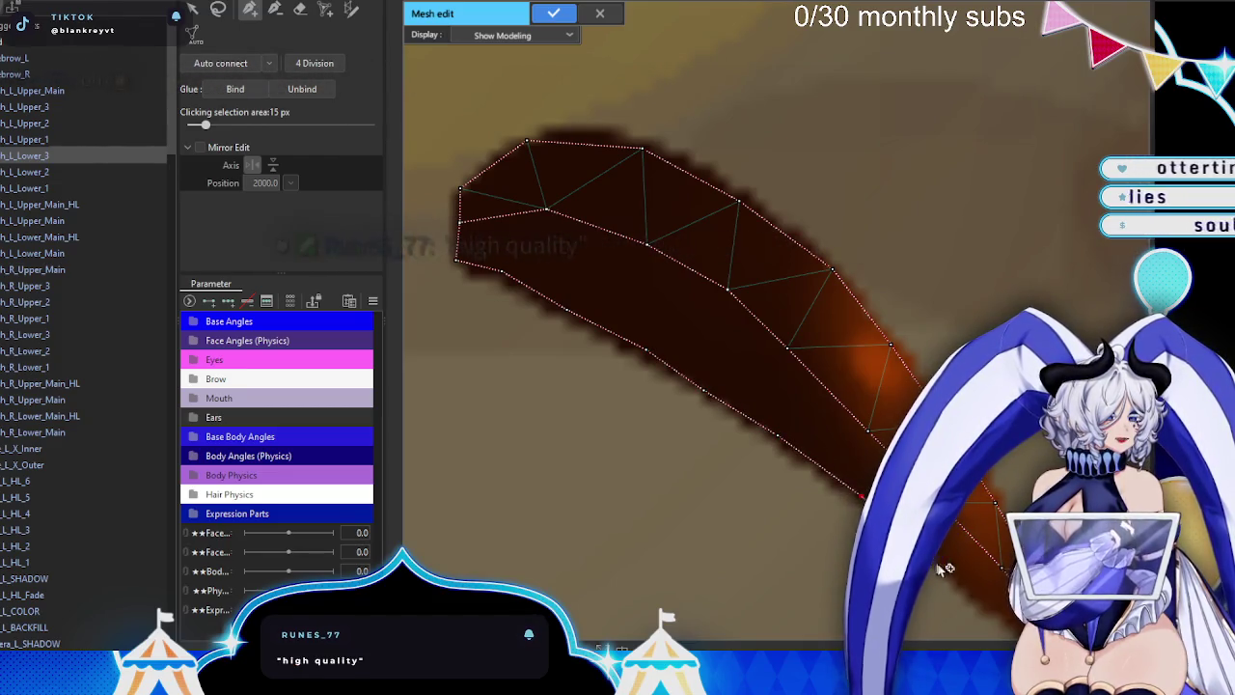
scroll(952, 573, up, 4)
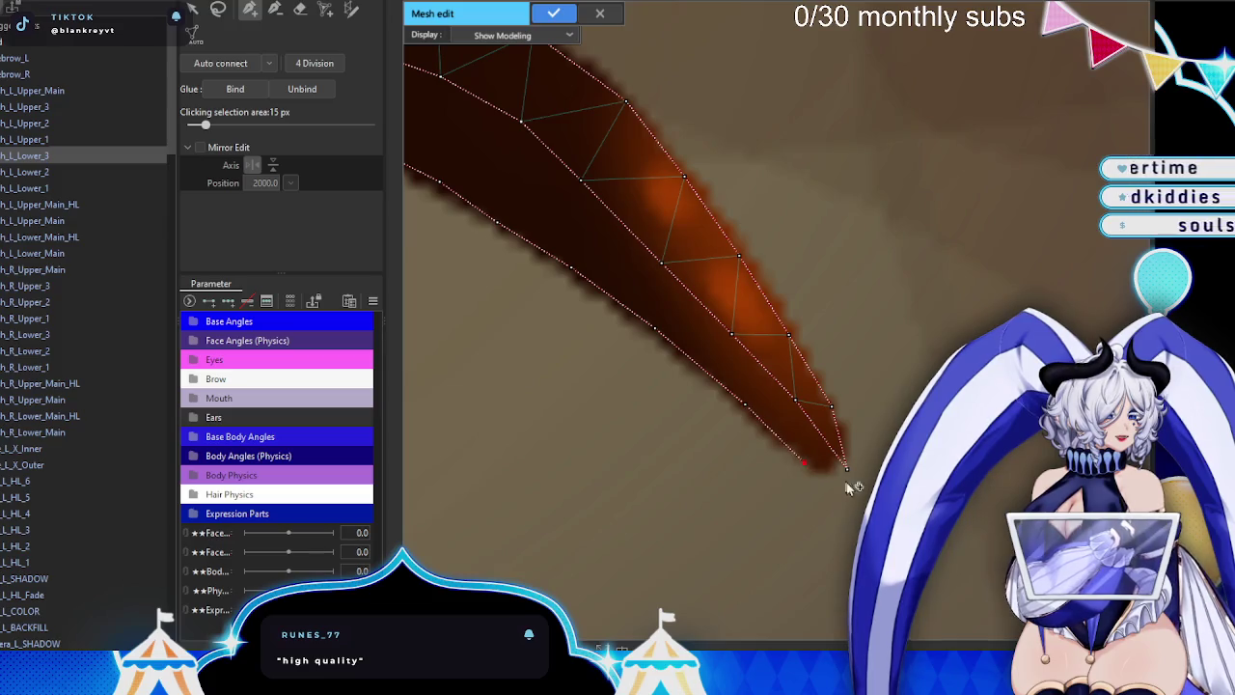
click(847, 473)
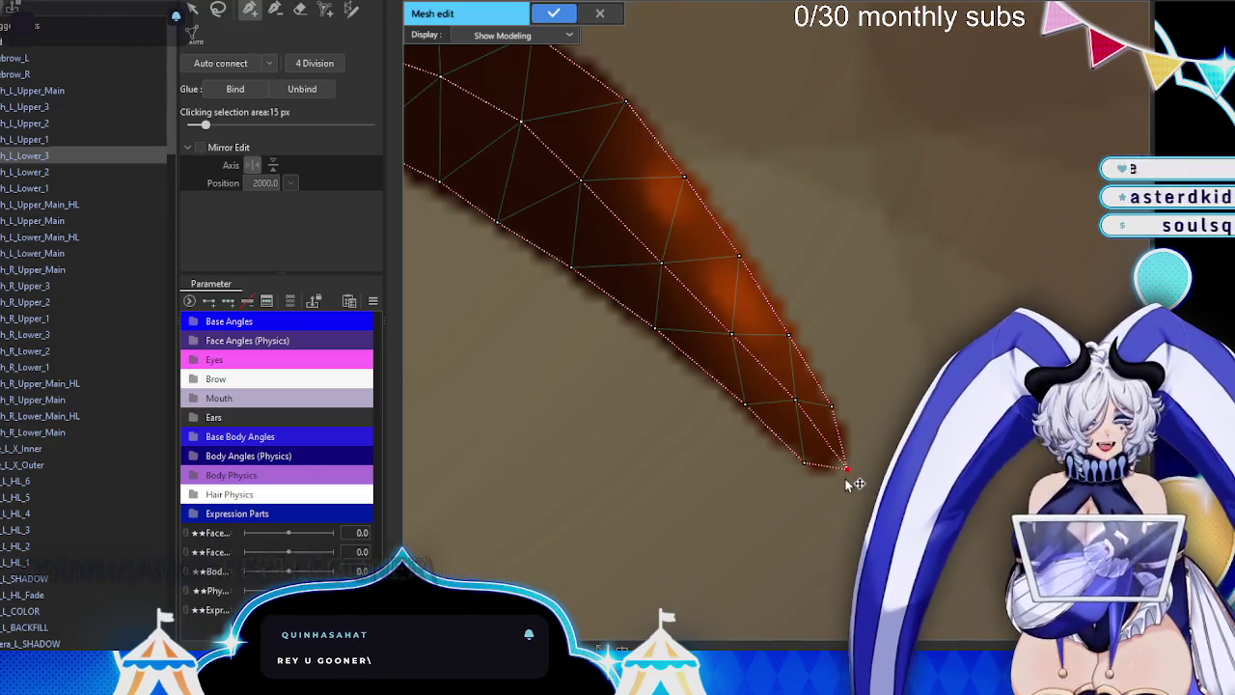
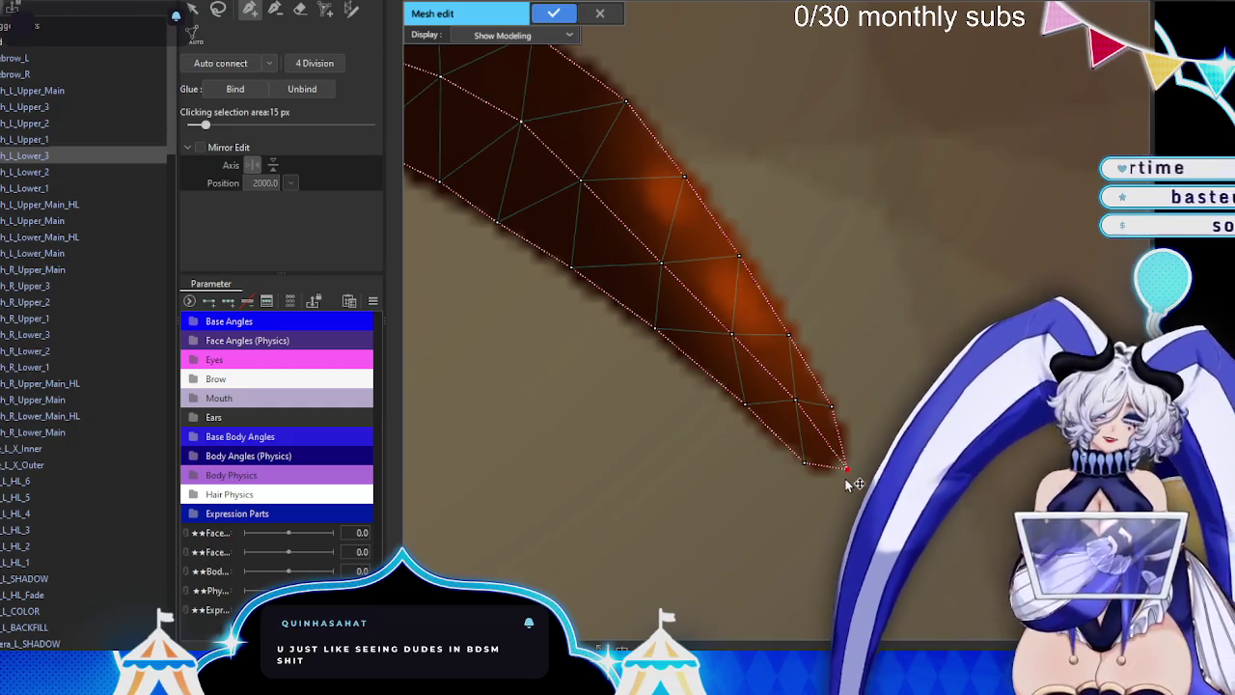
- Extend the lower left lash outline around its tip and along the upper edge
click(867, 429)
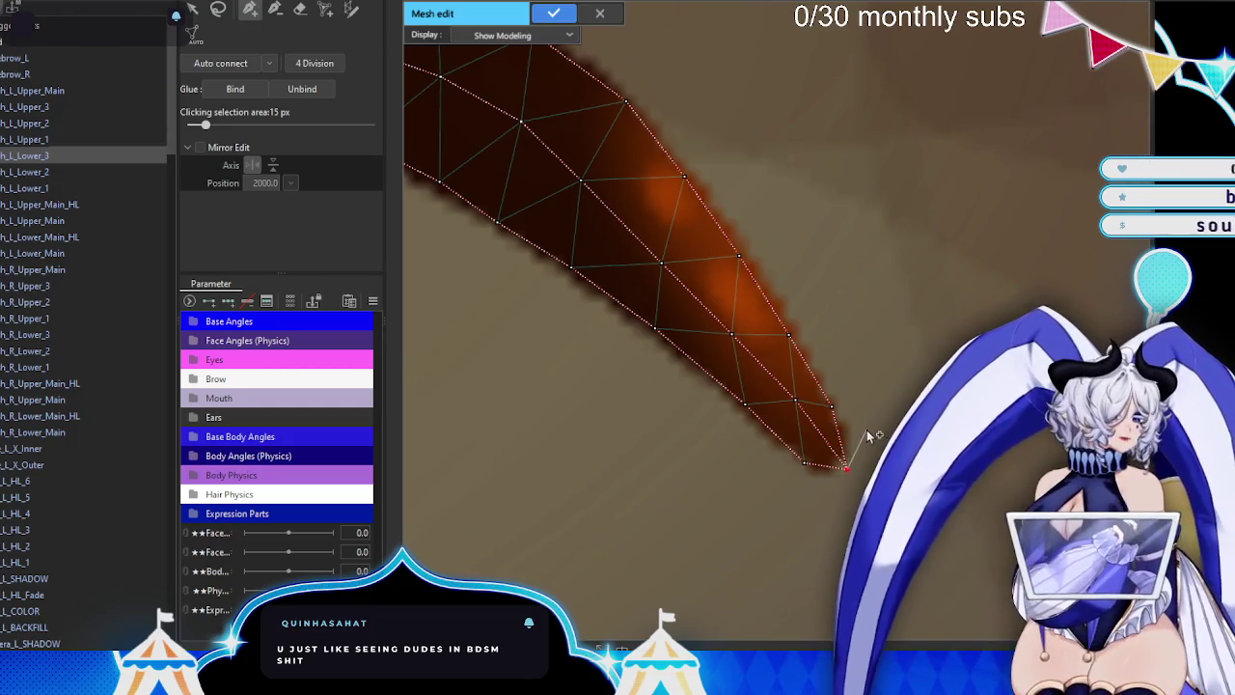
click(834, 349)
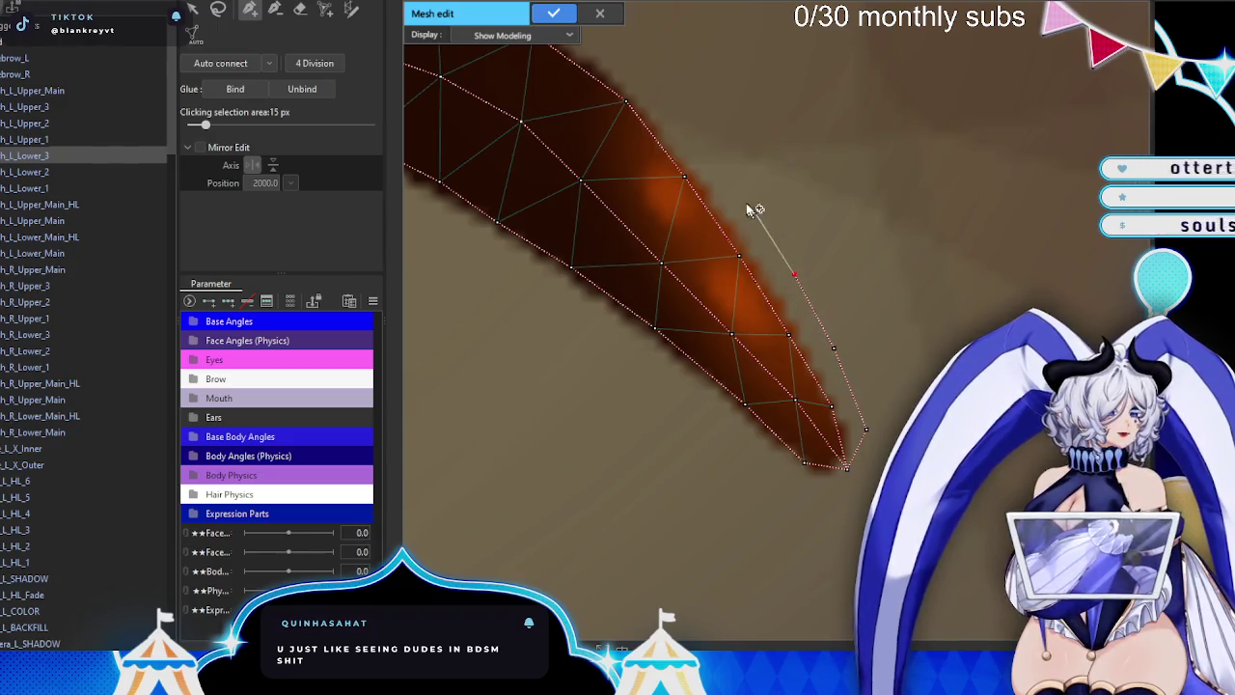
drag(677, 120, 732, 334)
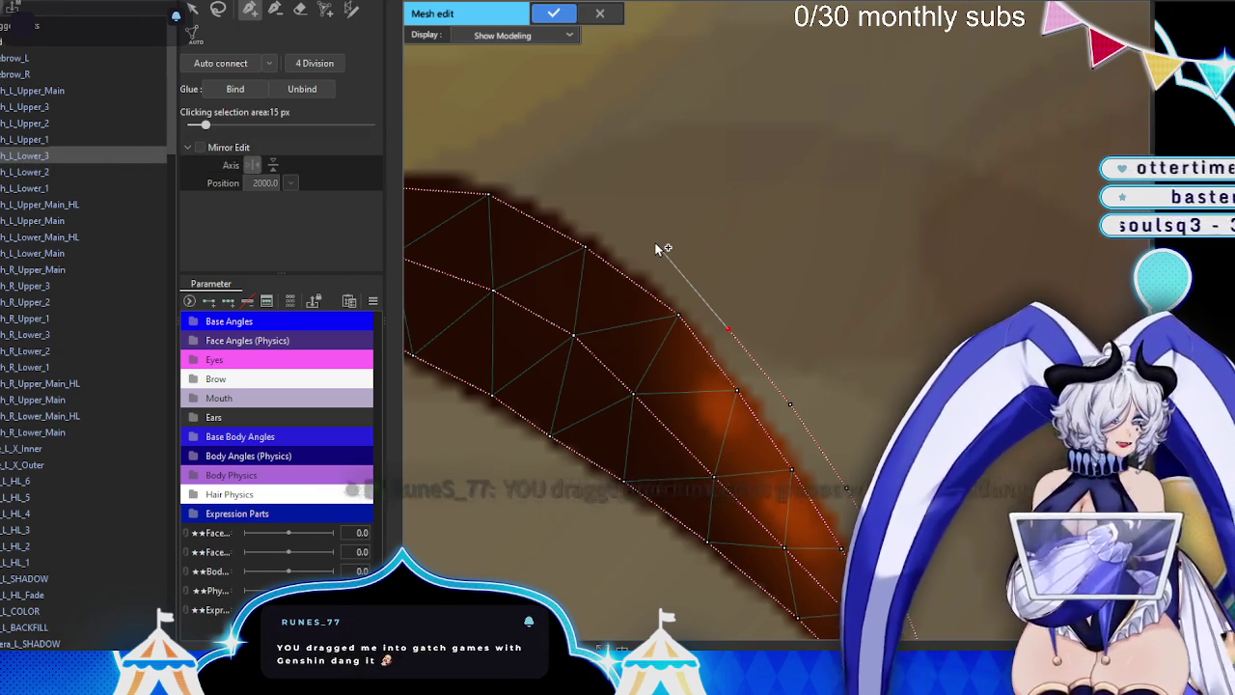
click(655, 242)
drag(545, 152, 703, 203)
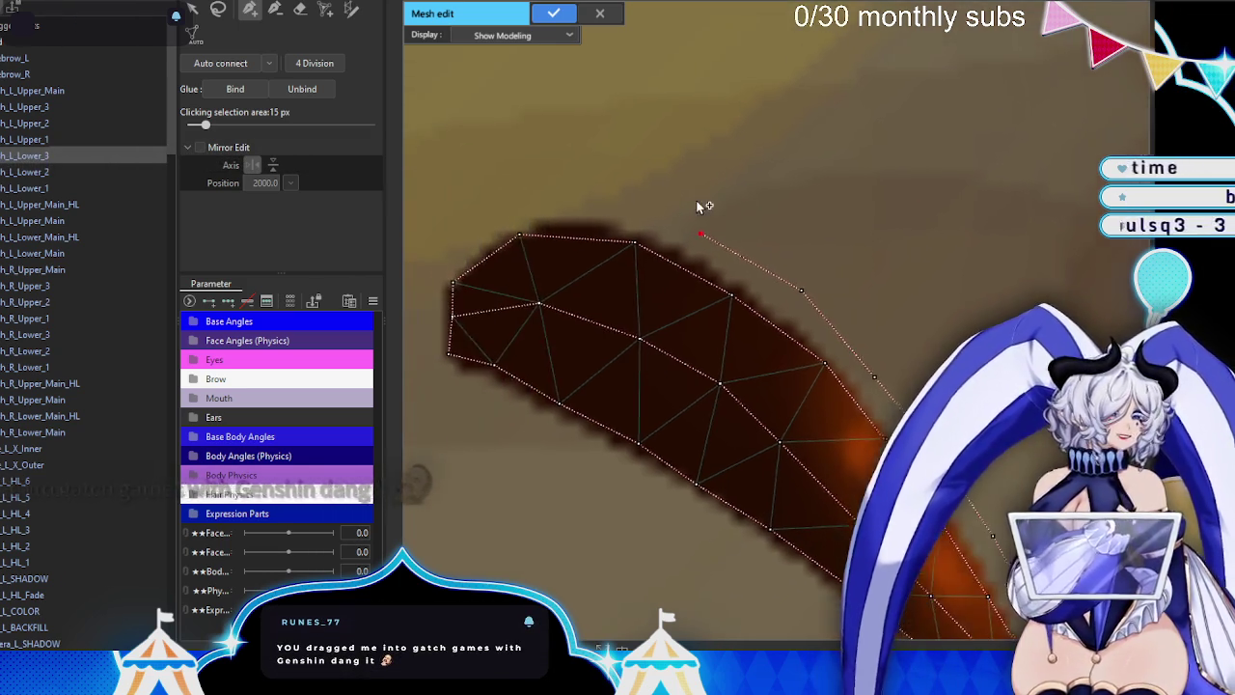
click(593, 197)
click(478, 214)
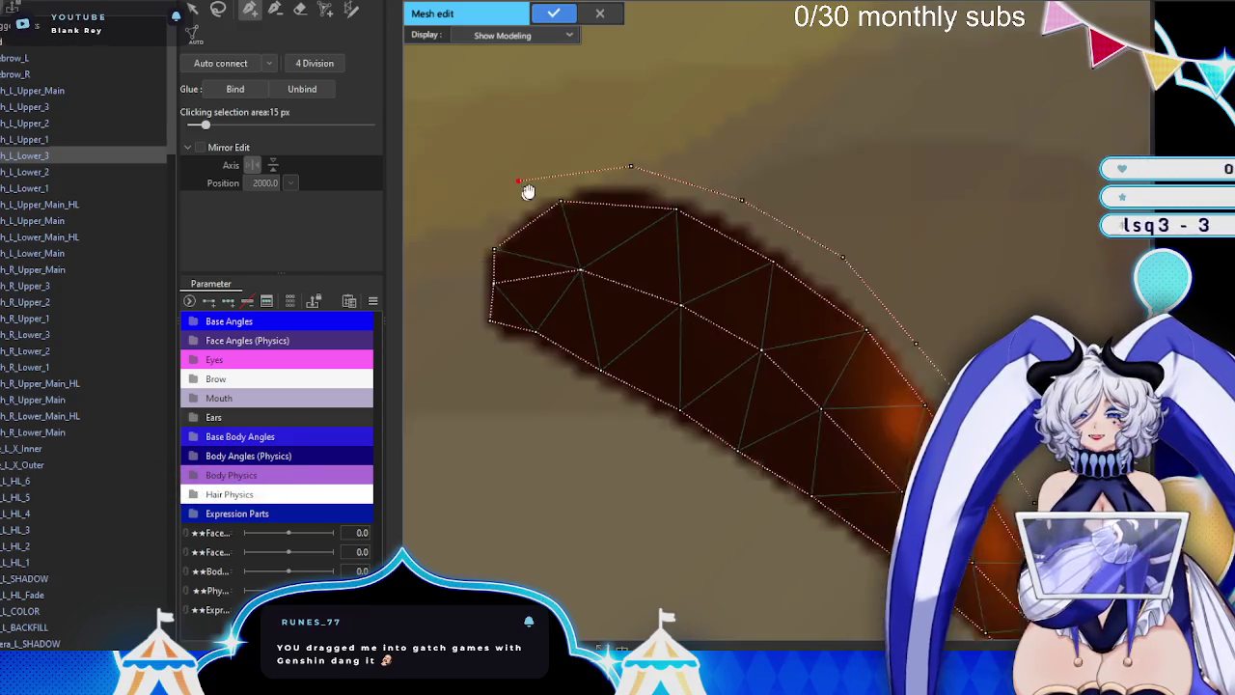
drag(480, 215, 552, 155)
- Wrap the outline around the lash's left end and back along the lower edge, then apply the mesh
click(497, 228)
click(500, 298)
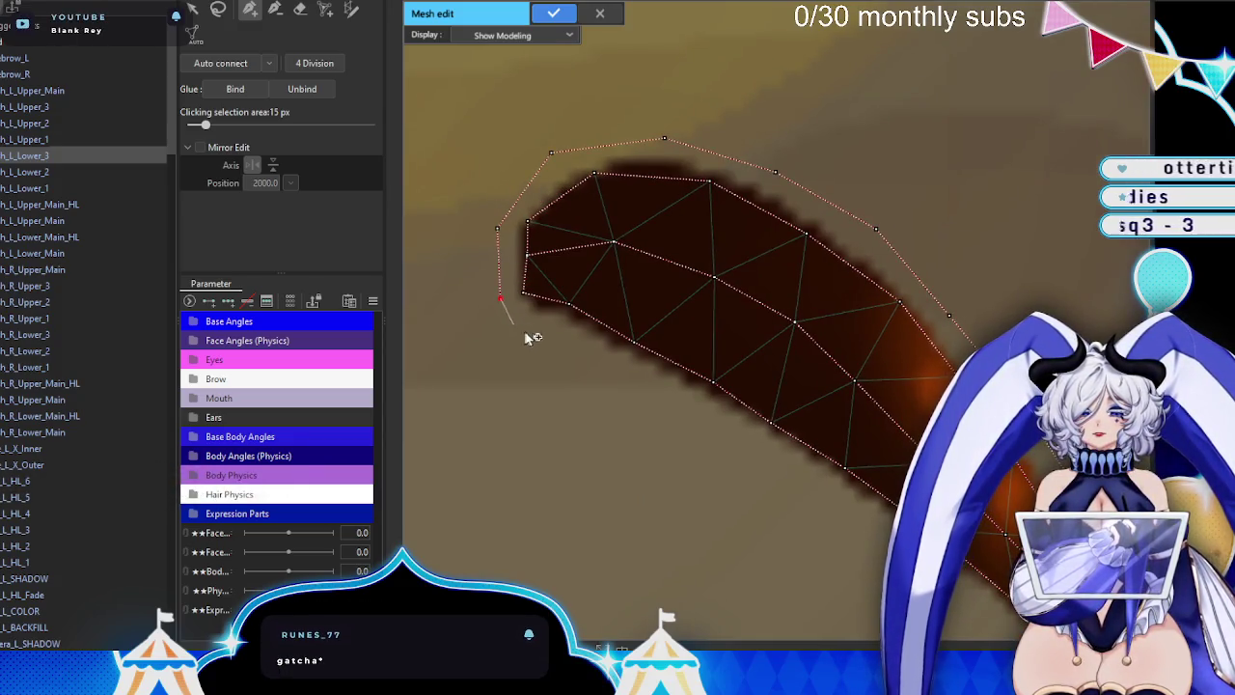
click(546, 329)
click(593, 353)
click(668, 393)
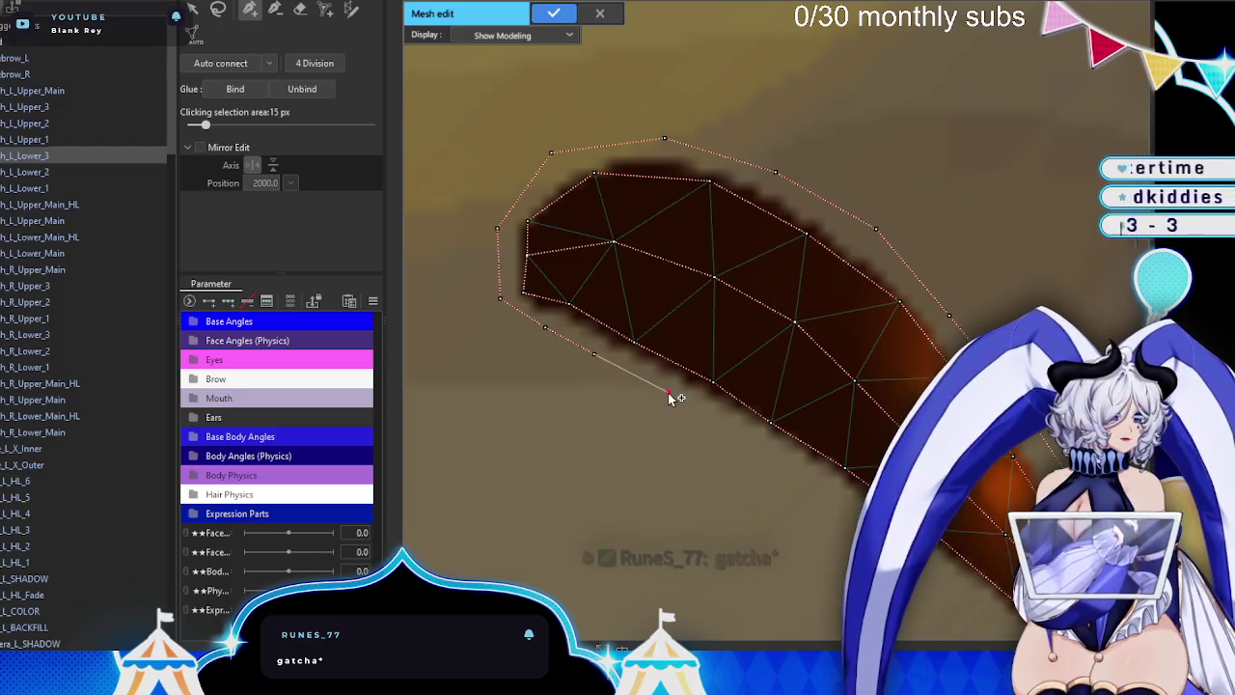
drag(631, 368, 518, 252)
click(615, 325)
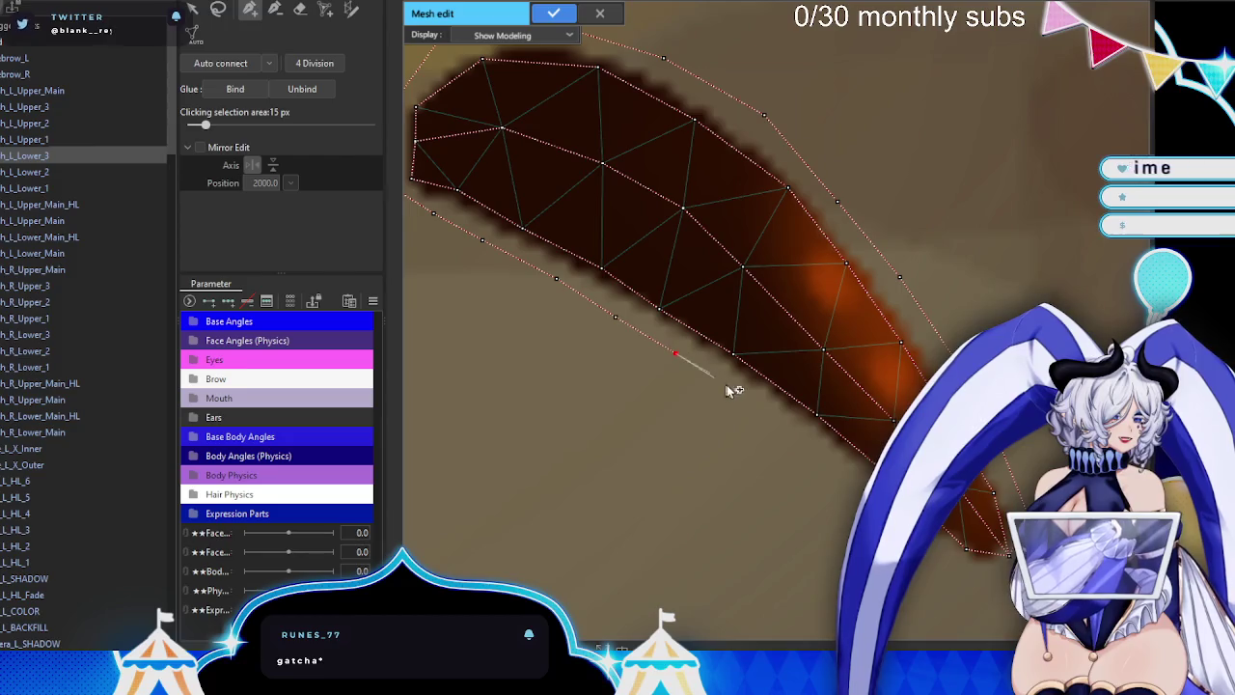
click(823, 458)
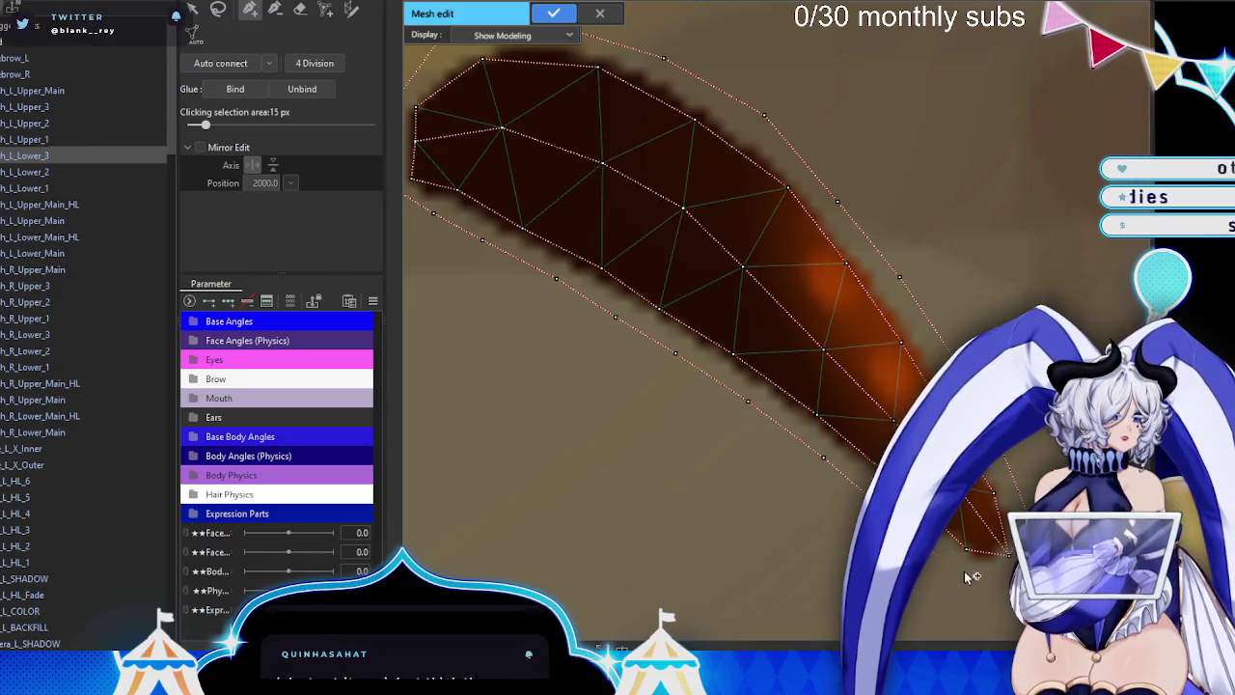
click(992, 590)
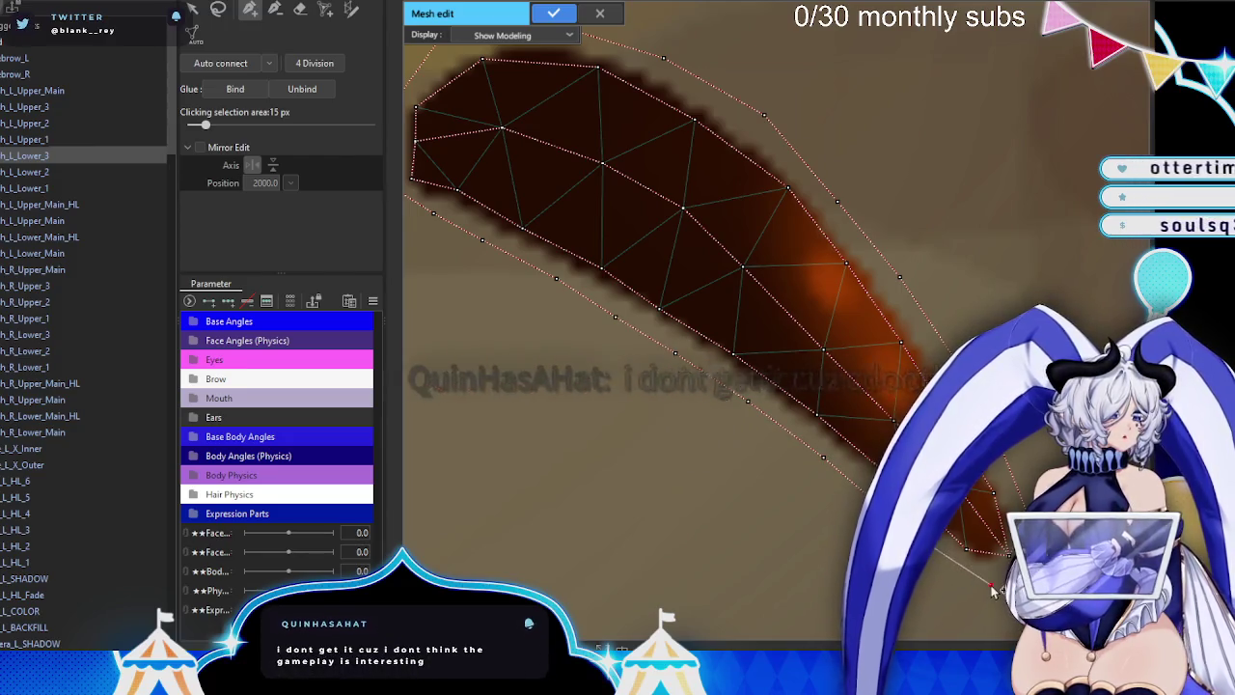
click(551, 15)
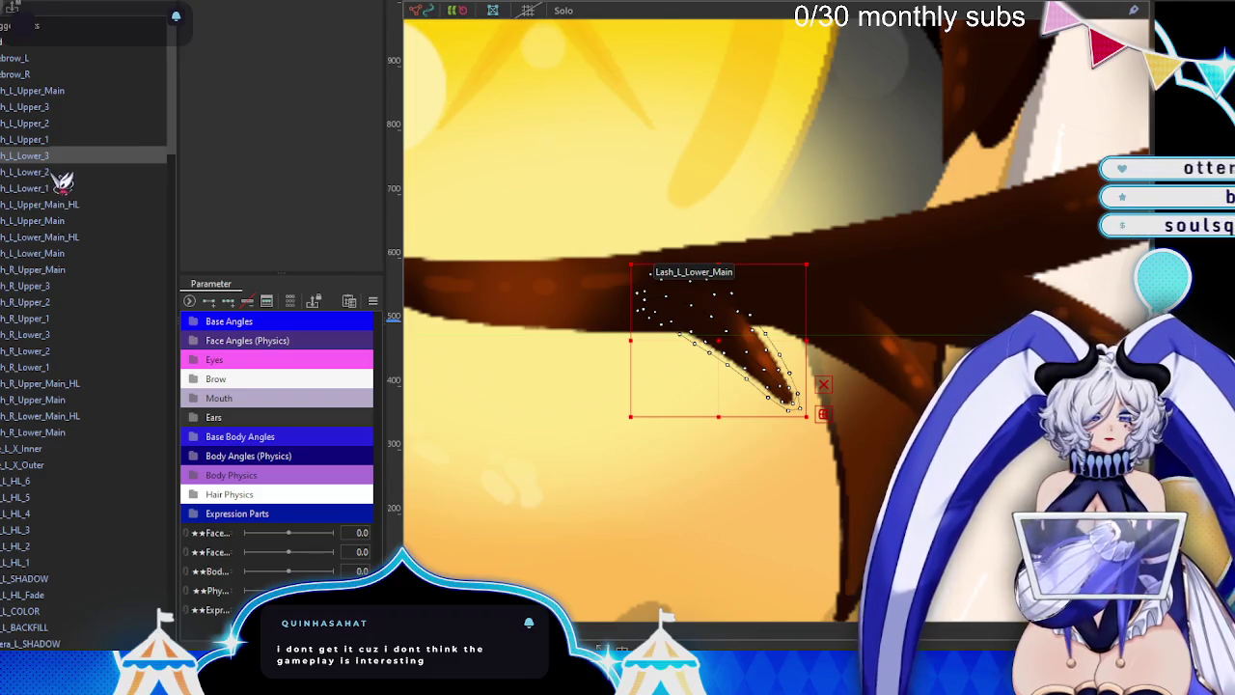
- Select the h_L_Lower_2 layer and enter Mesh edit with the manual pen tool
click(24, 172)
key(ctrl+e)
click(247, 9)
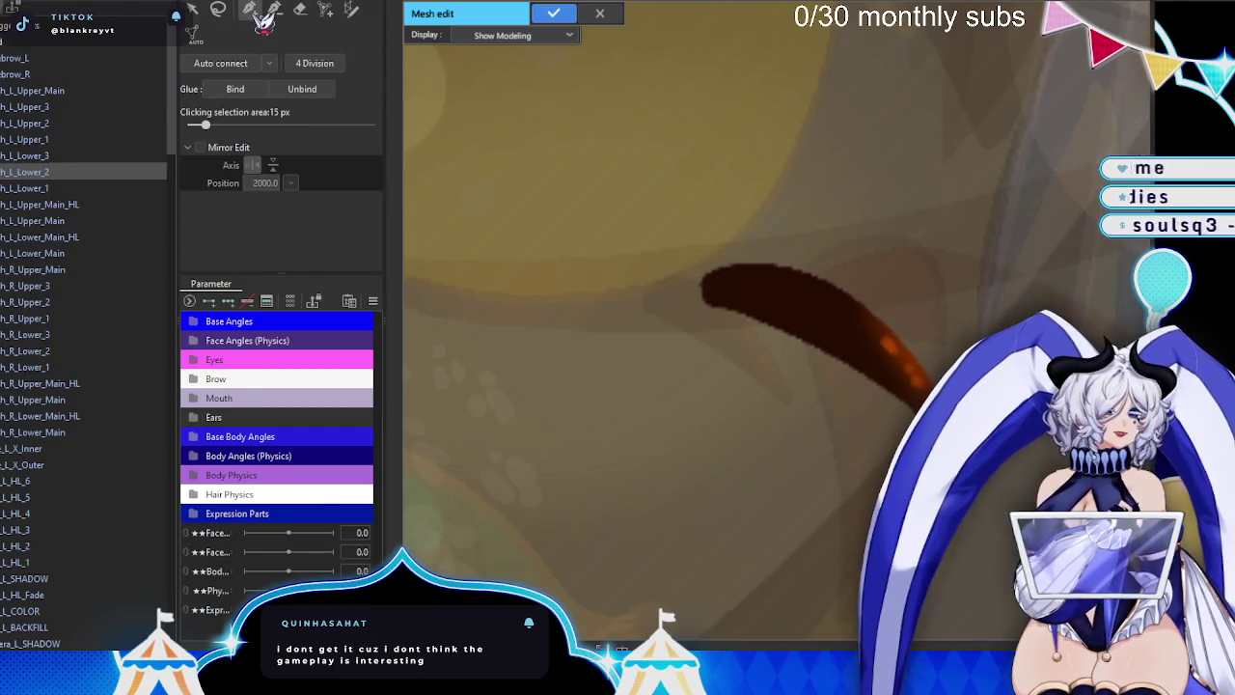
drag(836, 254, 796, 281)
scroll(796, 280, up, 3)
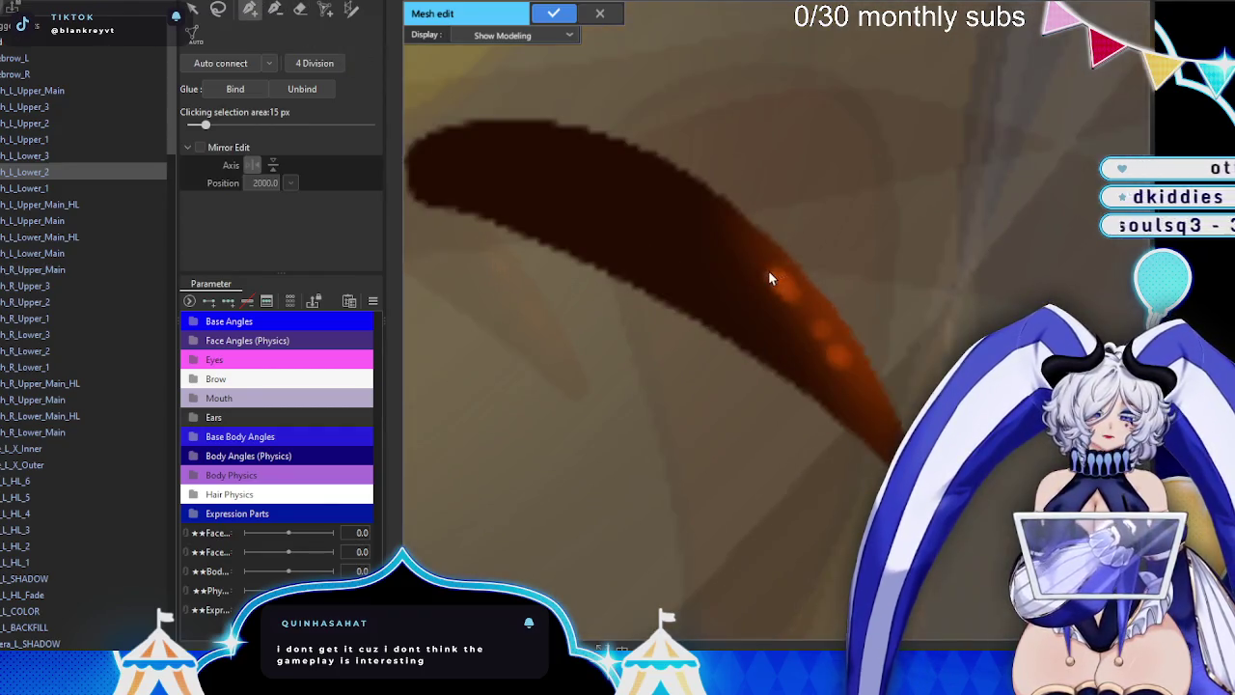
scroll(768, 270, down, 1)
- Place mesh points from the lash's left end along its centre to the tip
click(480, 198)
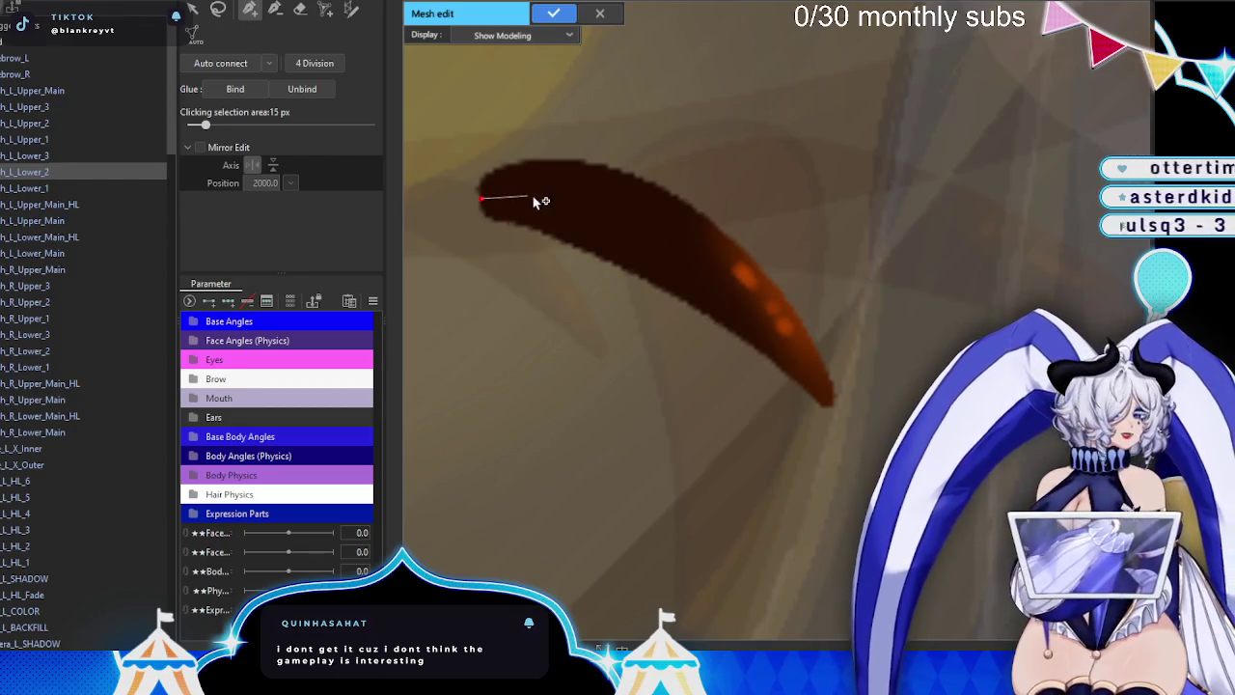
click(533, 196)
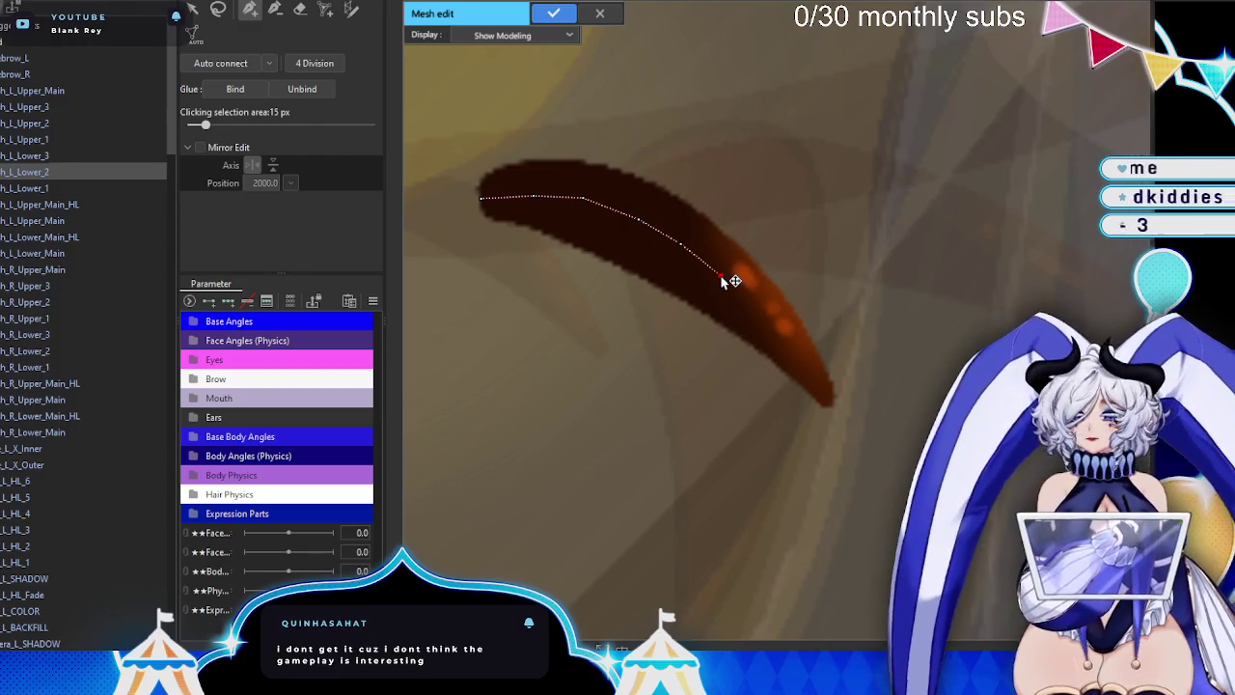
scroll(744, 309, up, 2)
click(756, 306)
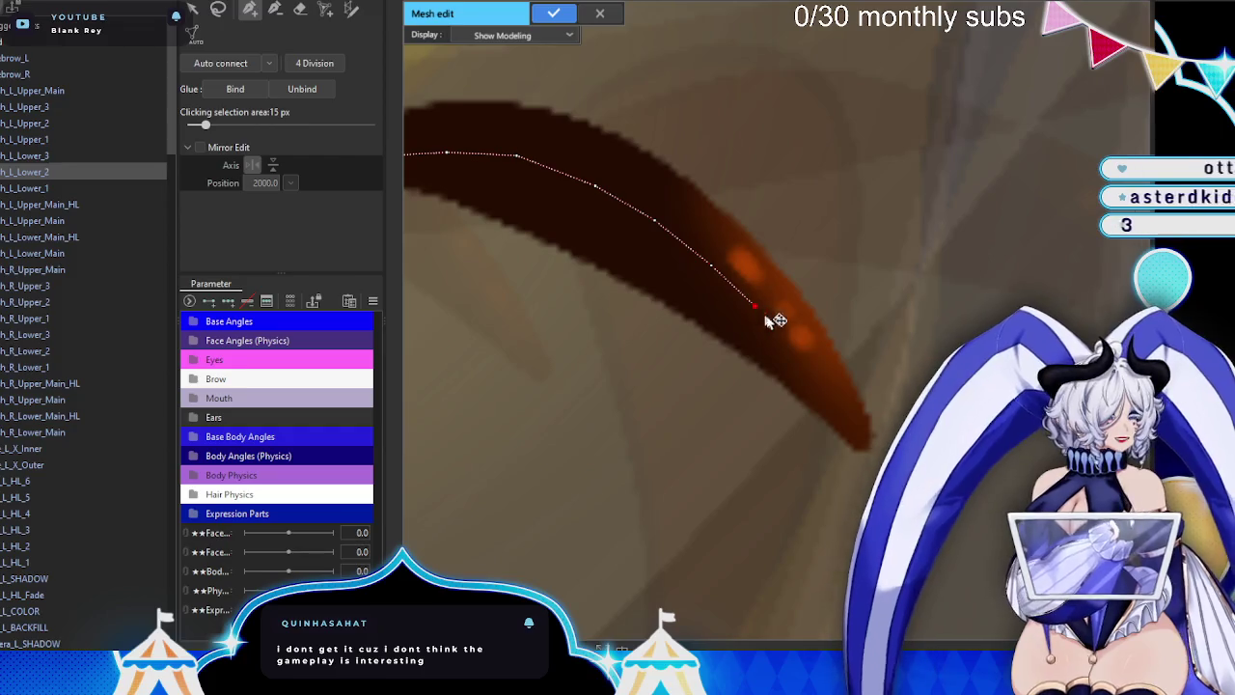
click(788, 340)
click(827, 386)
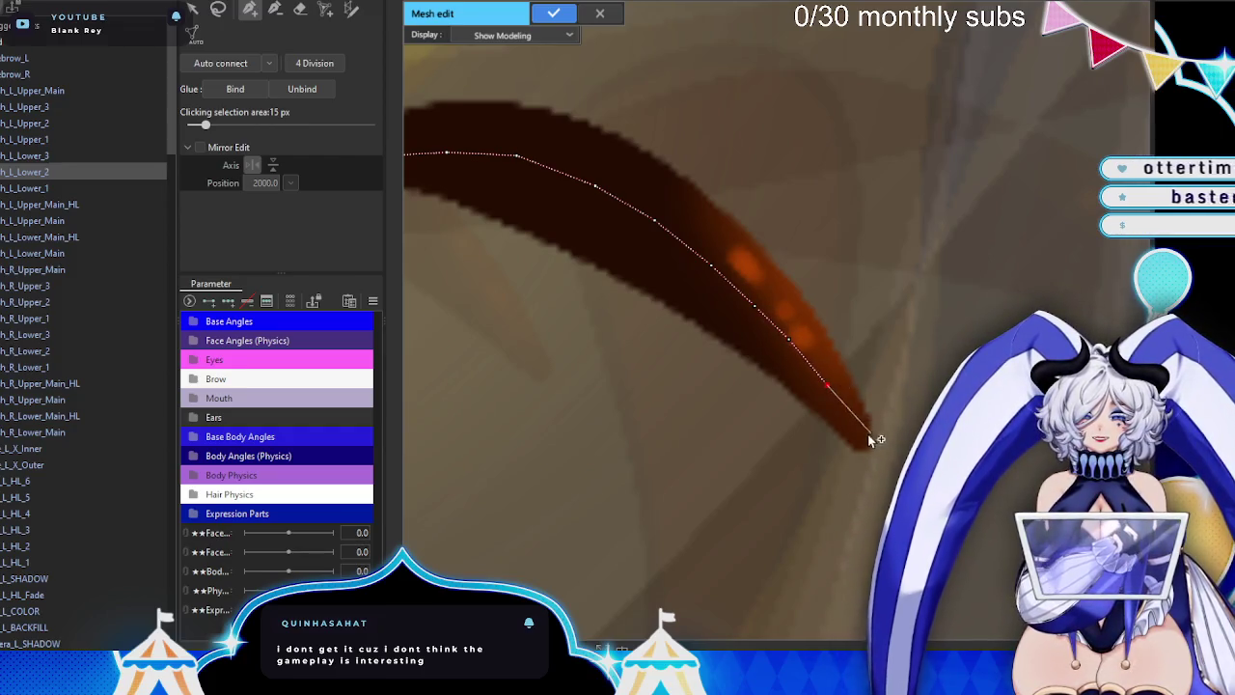
click(870, 451)
scroll(870, 452, up, 1)
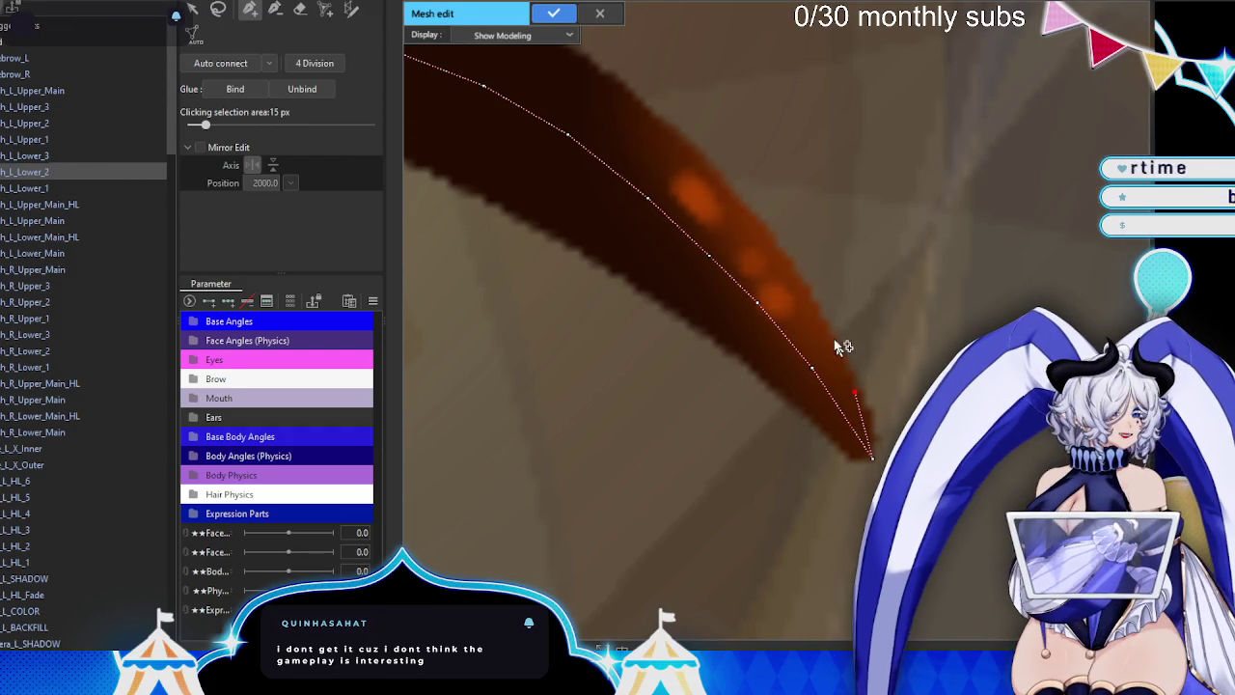
- Trace the outline back along the upper edge, around the left end, onto the lower edge
click(765, 232)
click(704, 166)
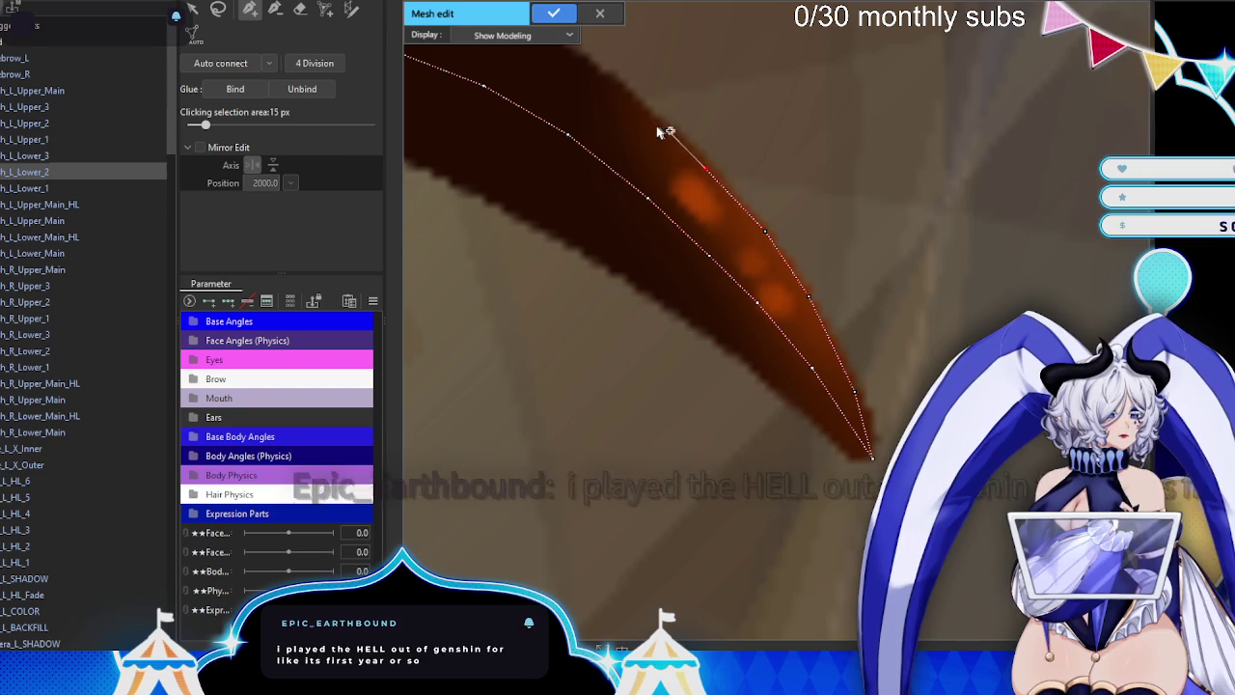
drag(654, 122, 849, 369)
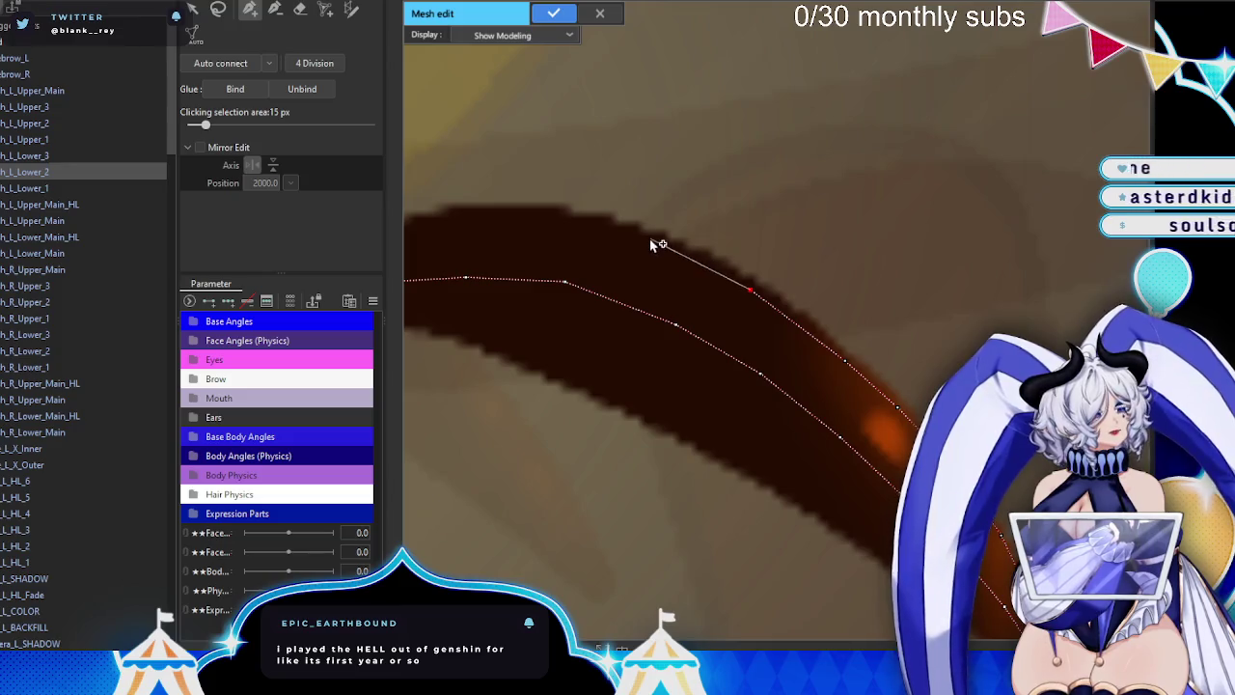
drag(521, 221, 738, 266)
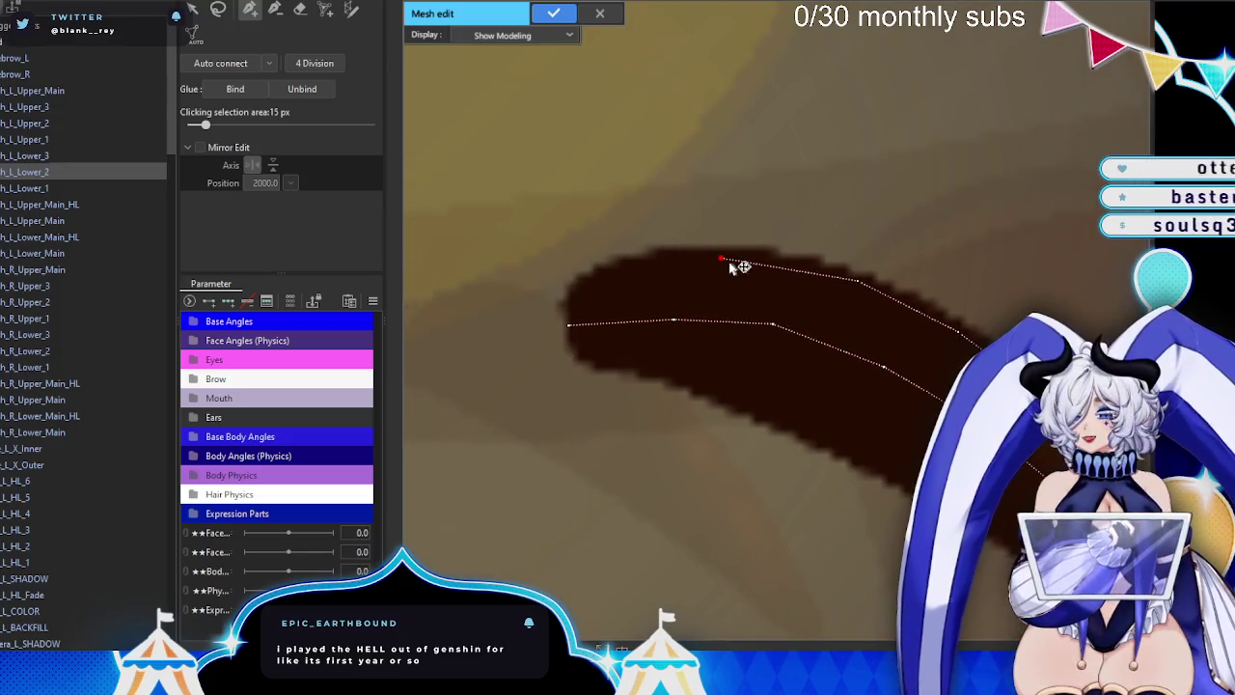
click(623, 262)
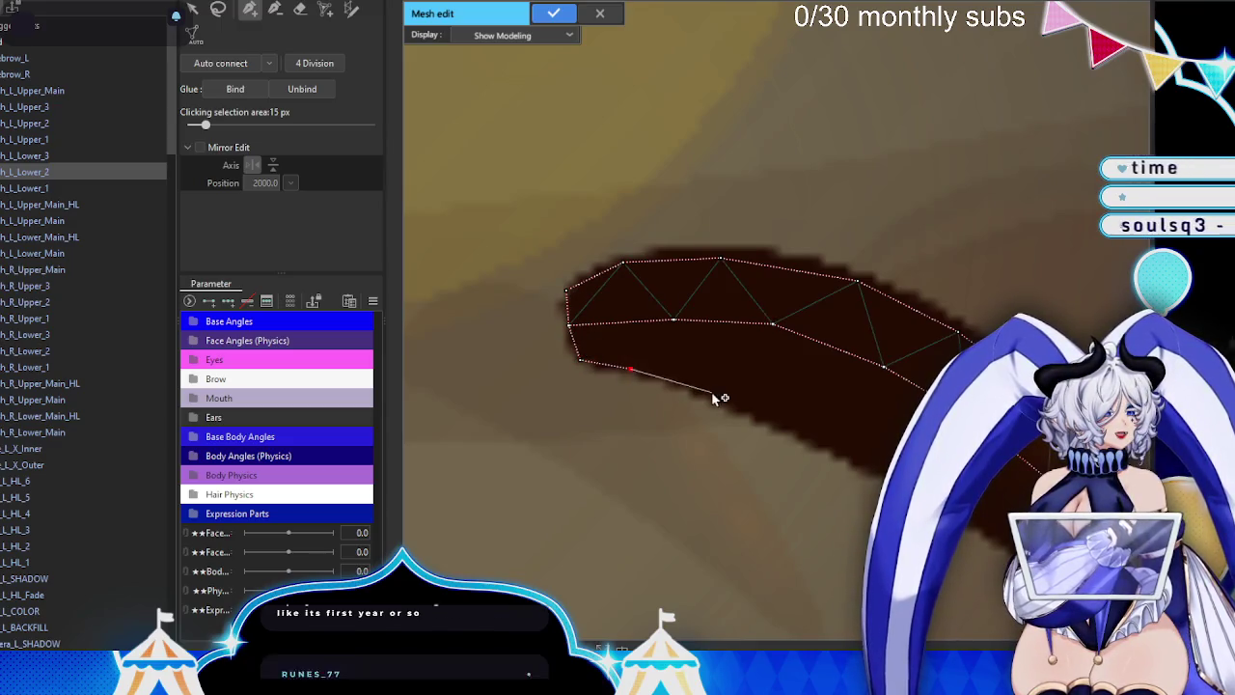
click(711, 391)
drag(778, 422, 585, 300)
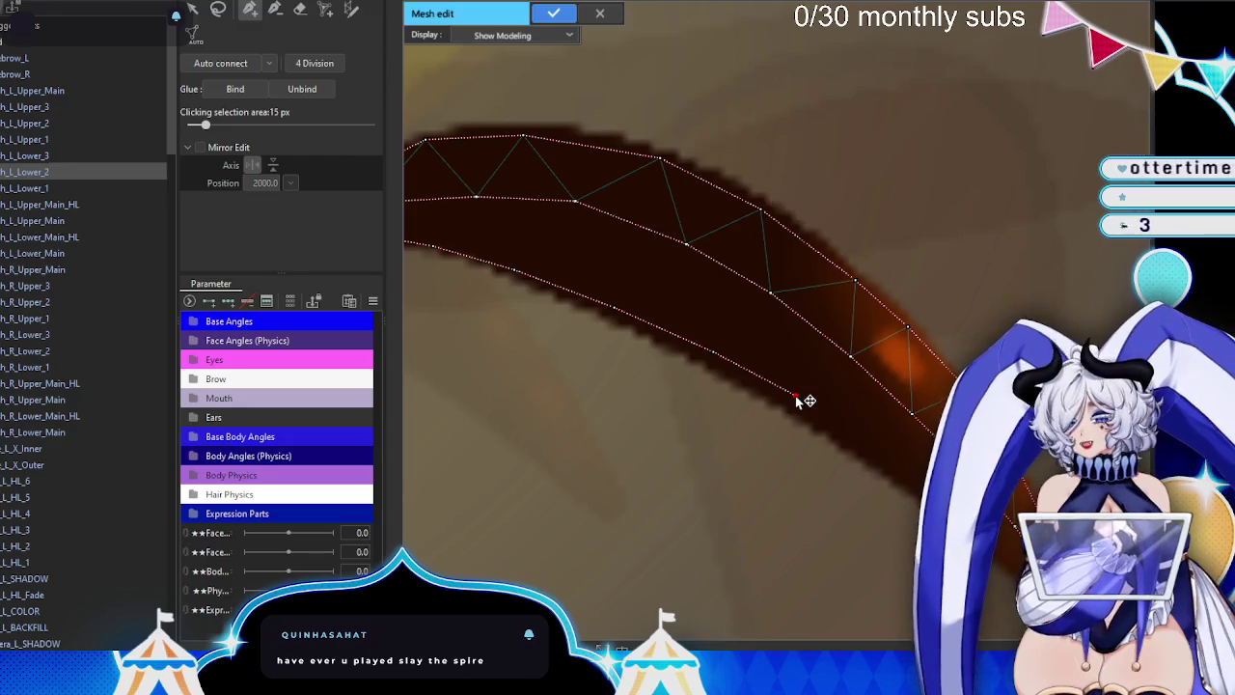
- Add outline points along the lower edge, around the tip and back up the upper edge
drag(876, 456, 592, 307)
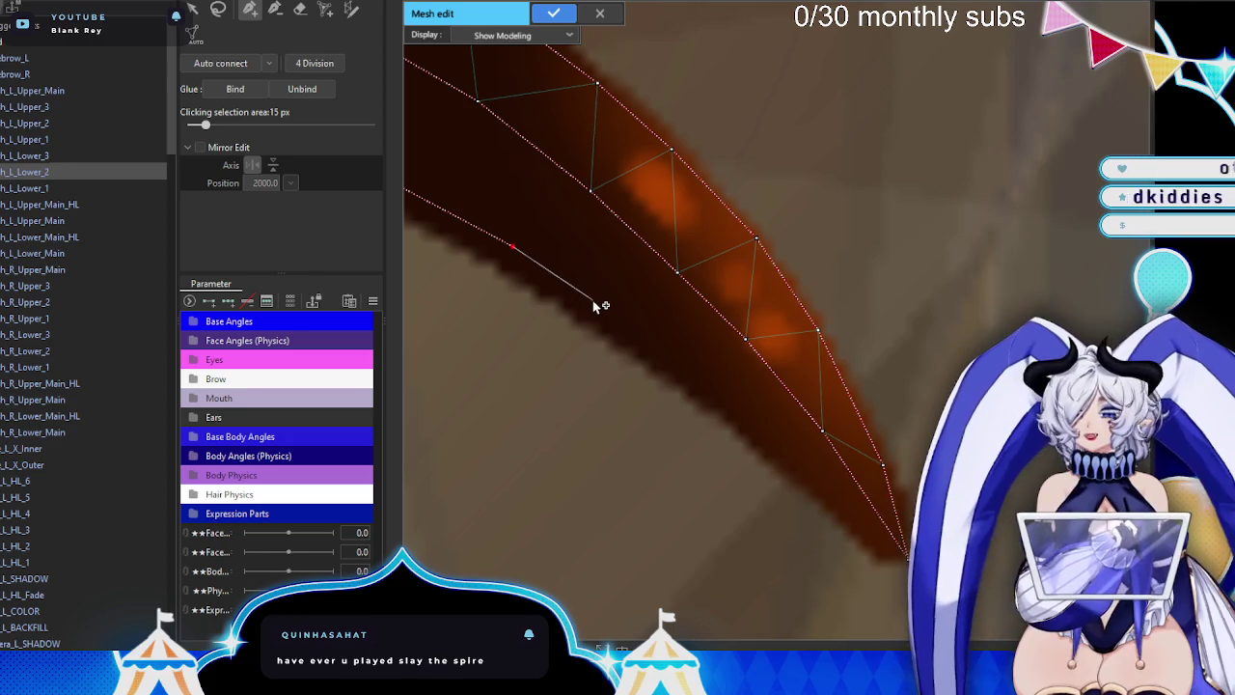
click(590, 300)
click(681, 372)
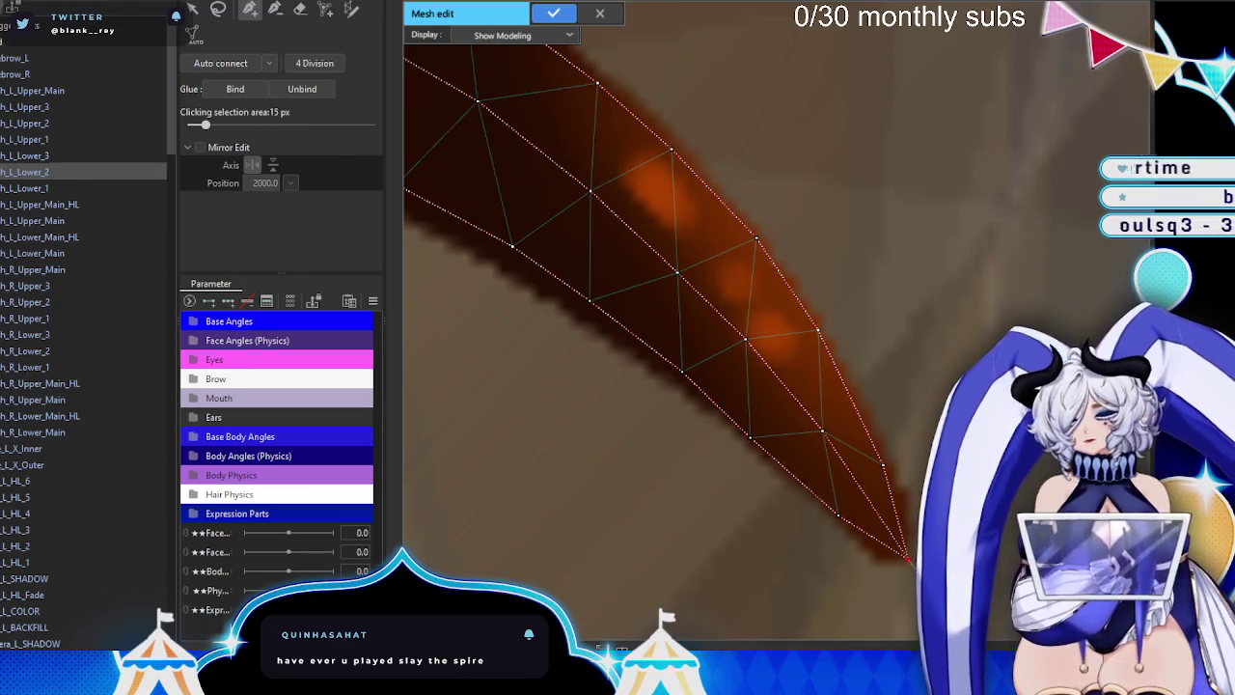
drag(917, 570, 810, 476)
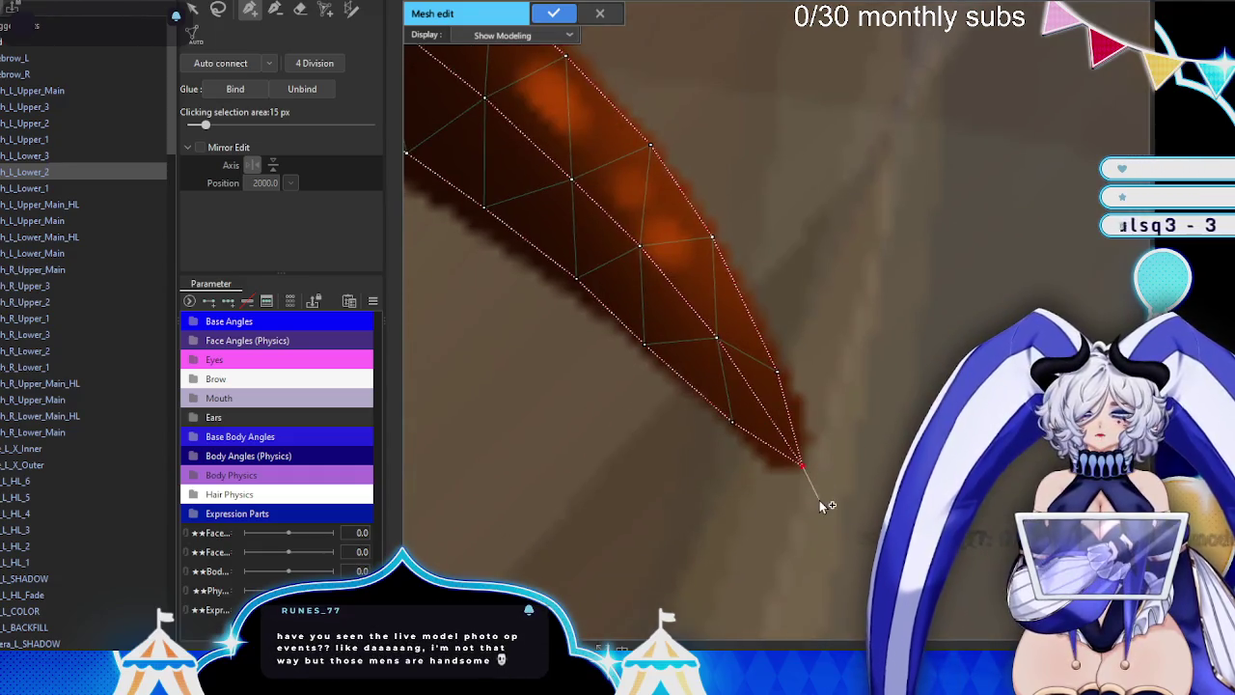
click(823, 501)
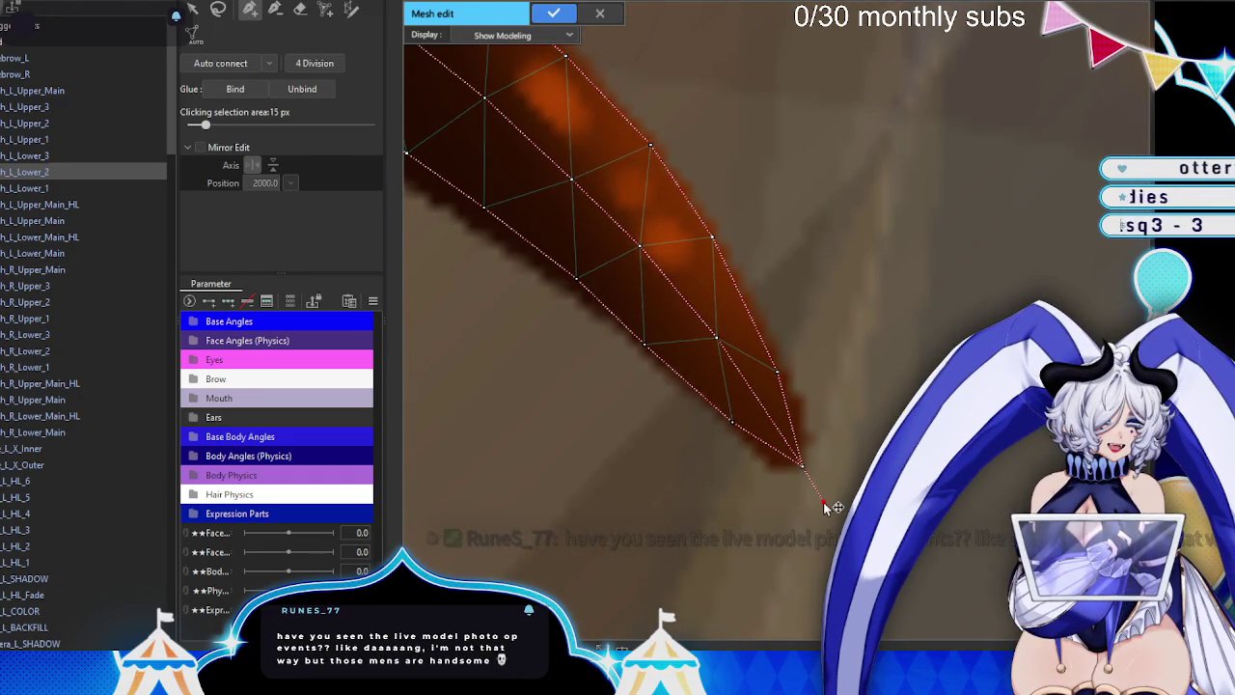
click(828, 404)
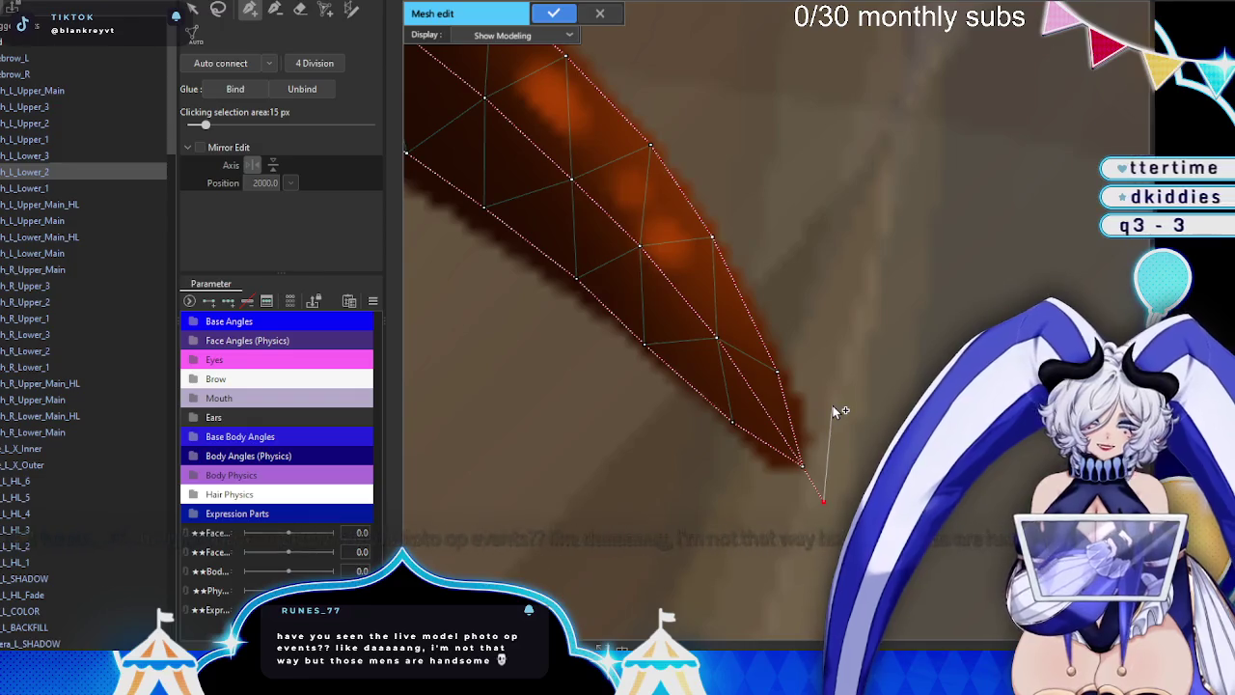
click(777, 292)
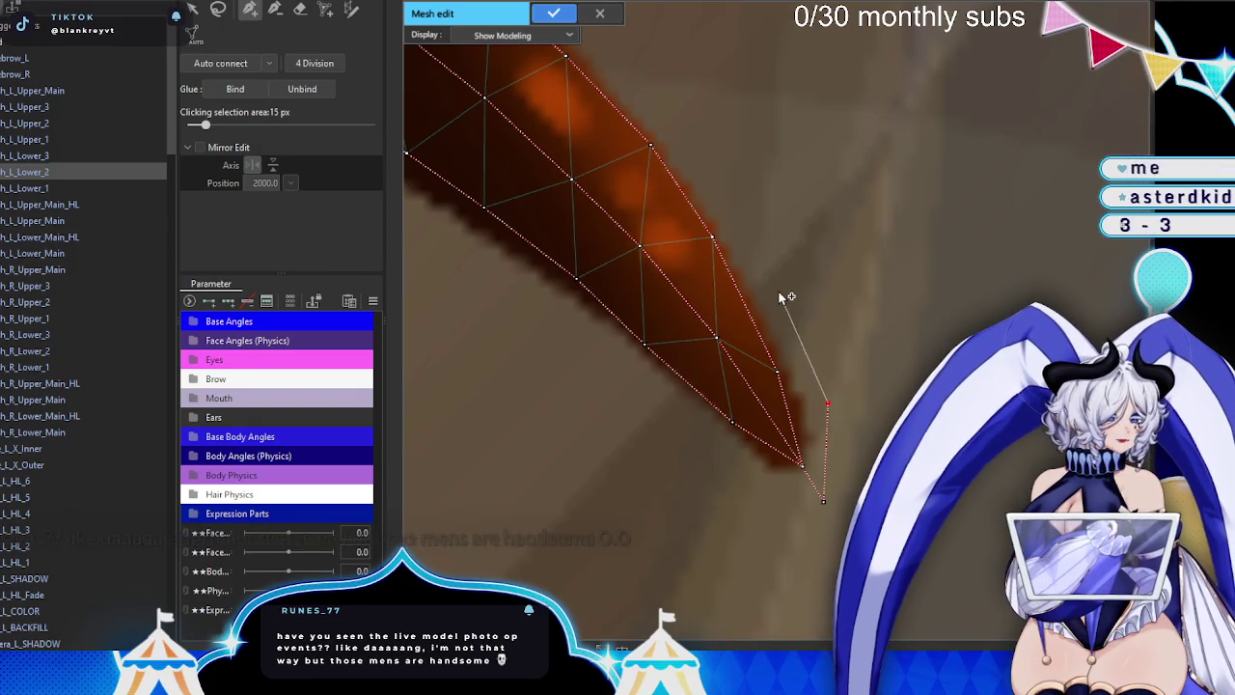
click(704, 172)
scroll(723, 203, up, 2)
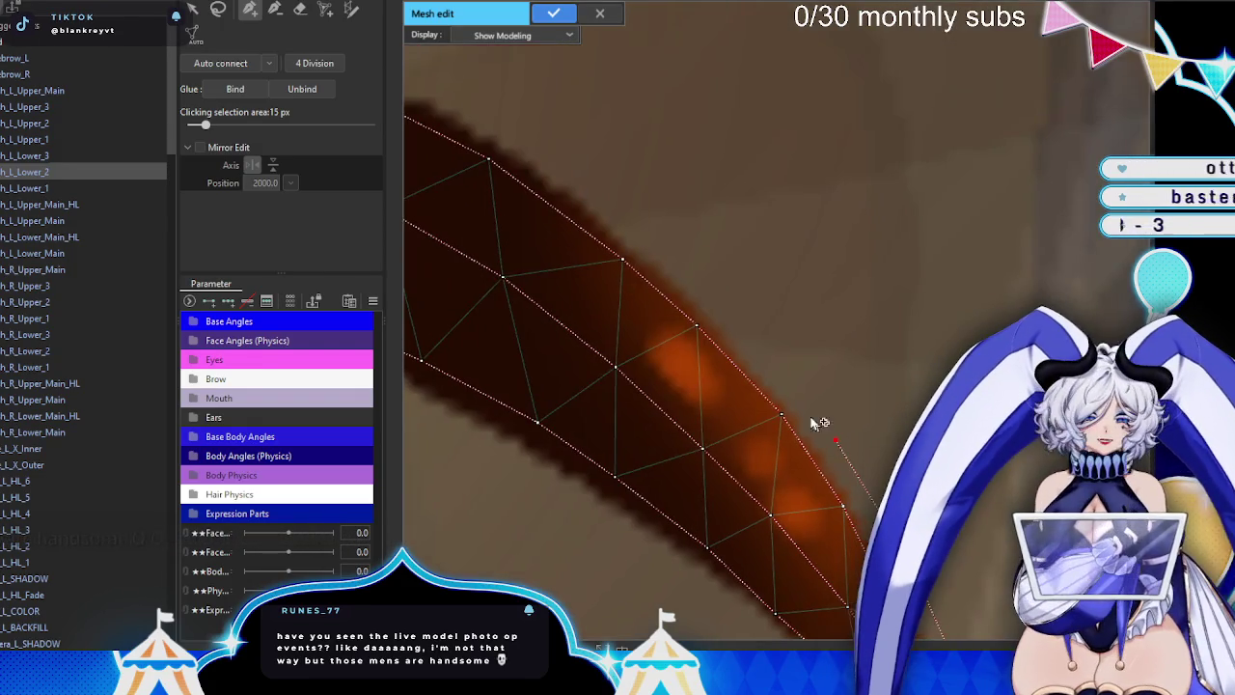
- Place extra vertices along the lash's outer and upper edges toward its start
click(681, 267)
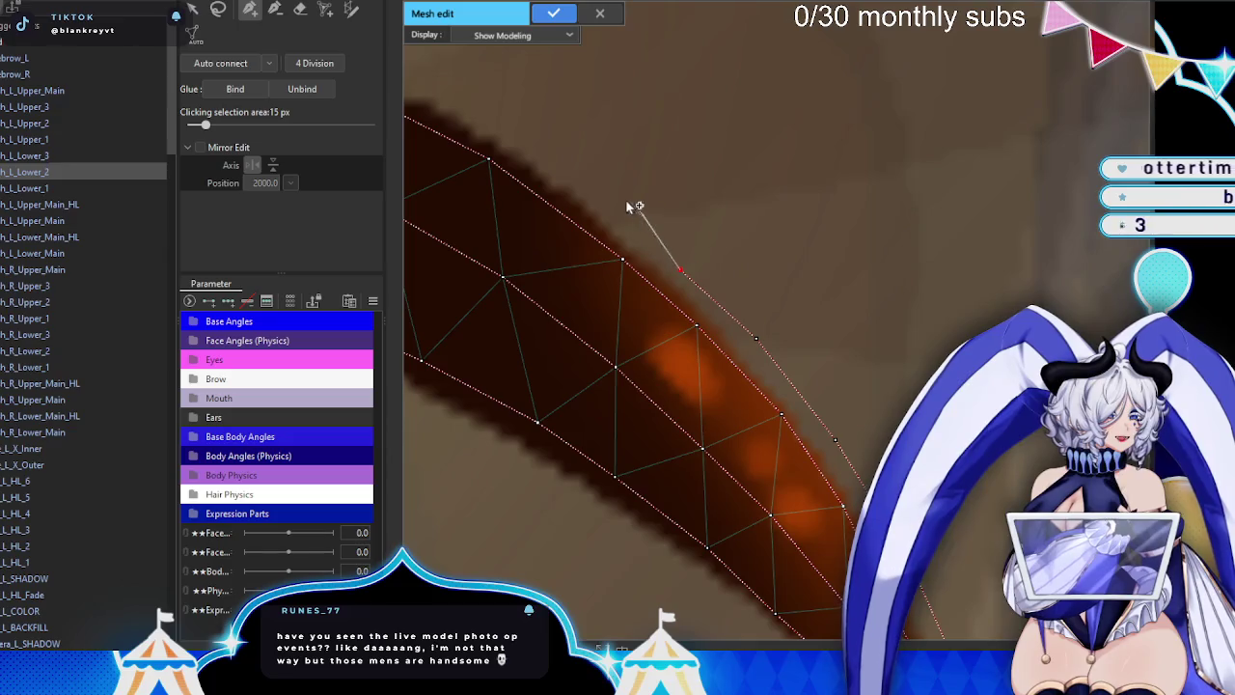
click(586, 190)
mouse_move(691, 274)
mouse_down()
mouse_move(736, 291)
mouse_move(764, 242)
mouse_move(847, 279)
mouse_up()
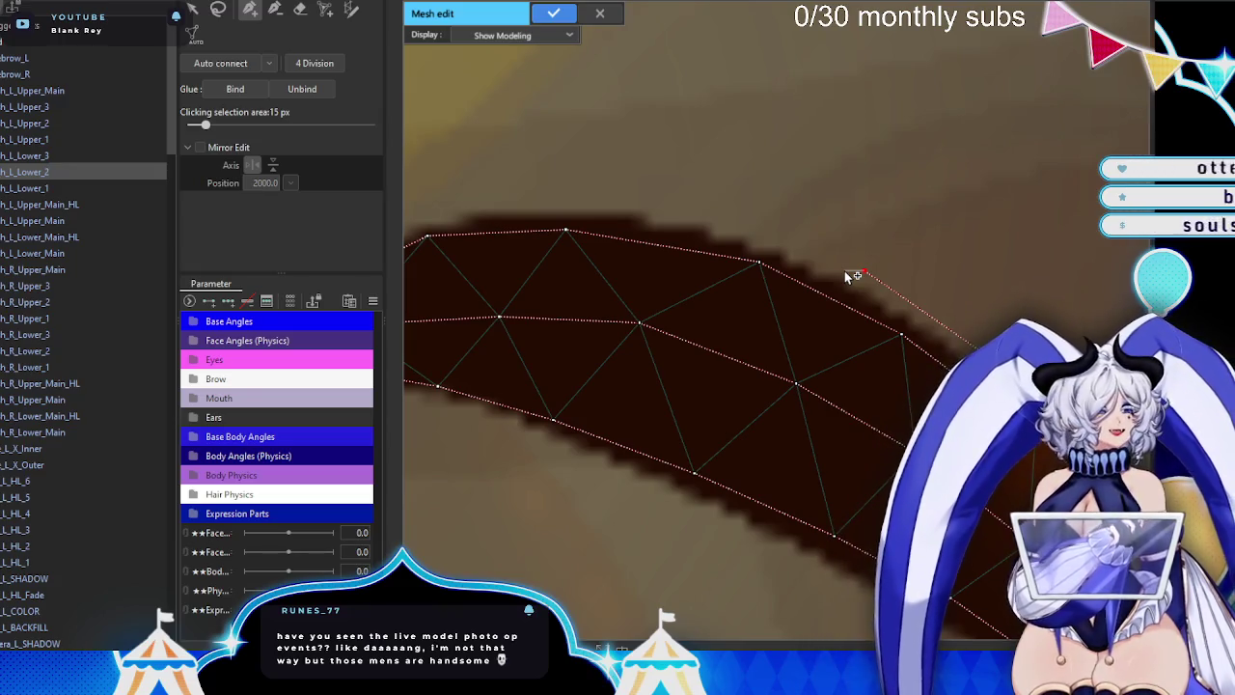
click(682, 205)
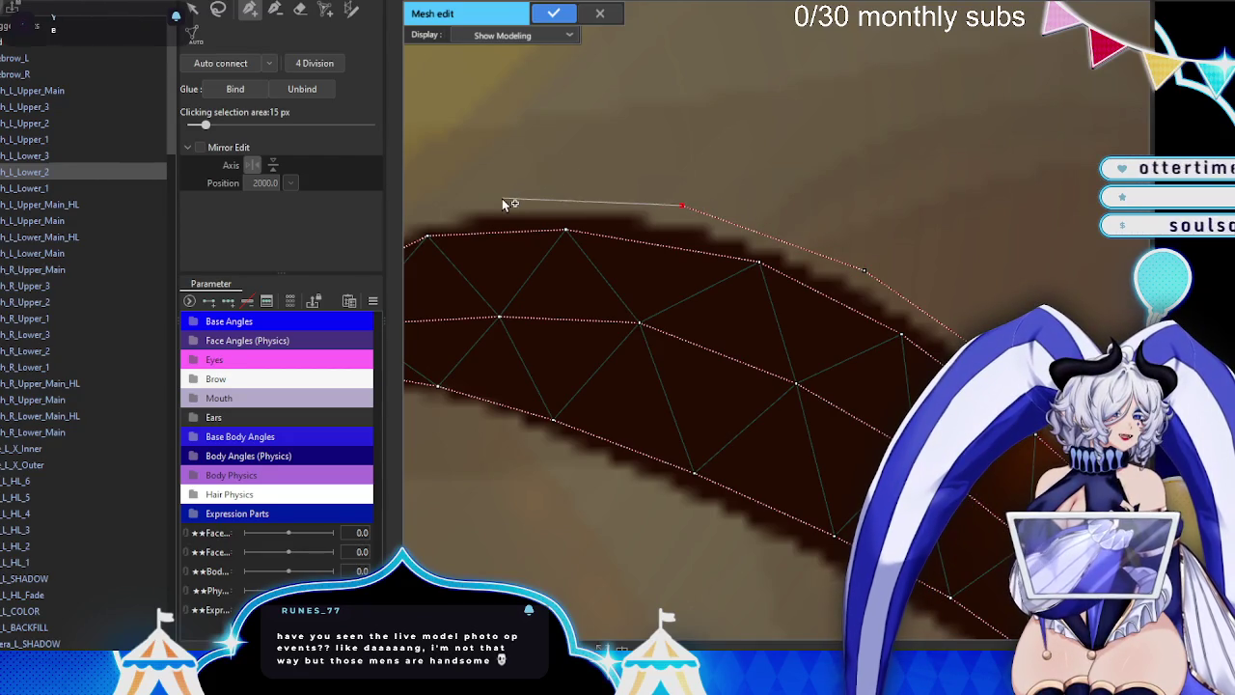
click(638, 207)
click(499, 231)
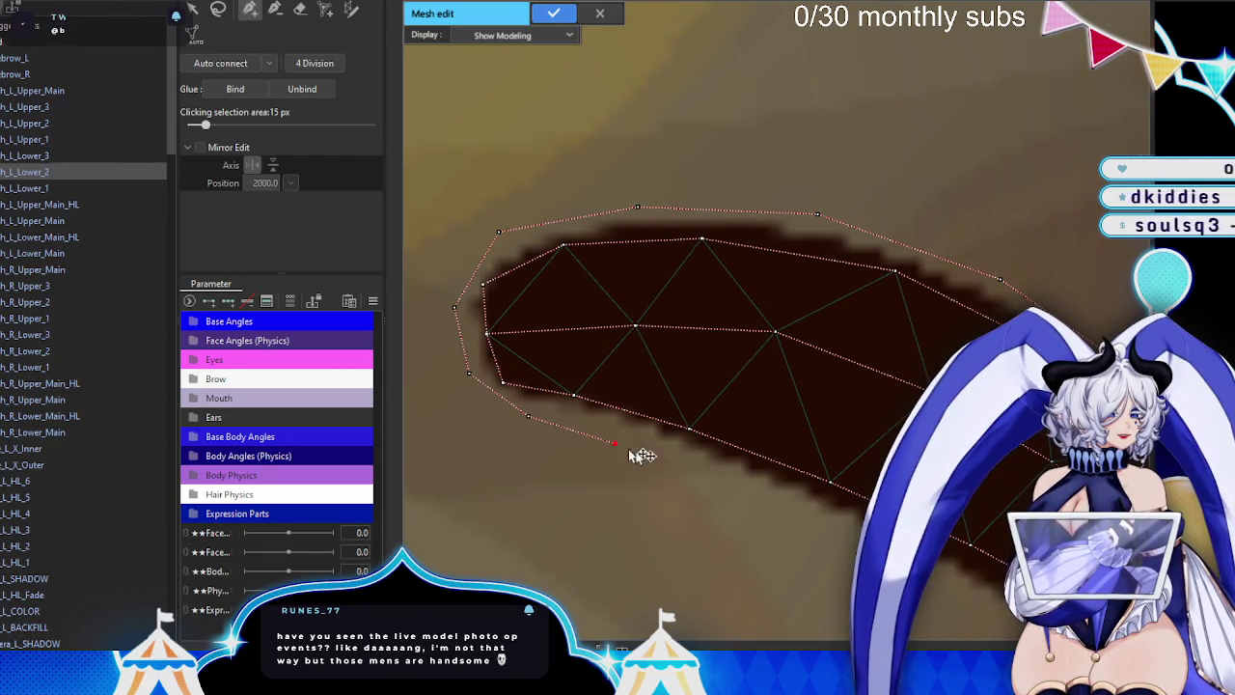
scroll(480, 290, up, 2)
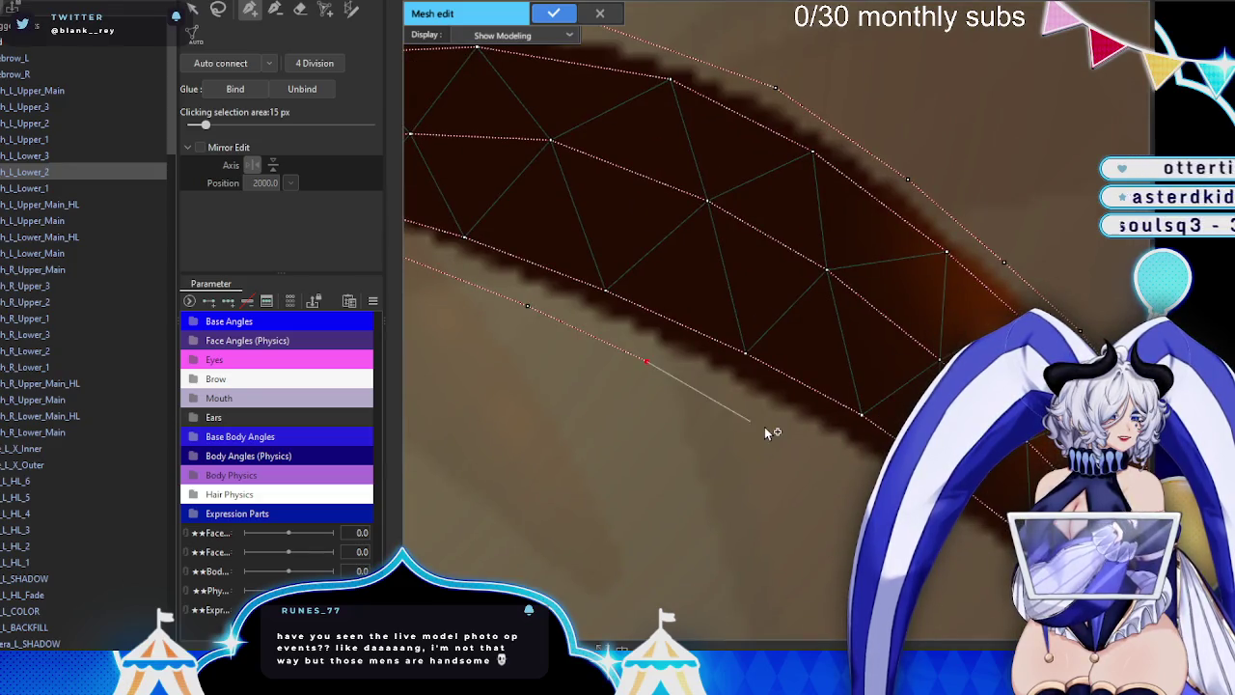
- Add a final lower-edge vertex and apply the finished mesh with Enter
drag(853, 468, 695, 359)
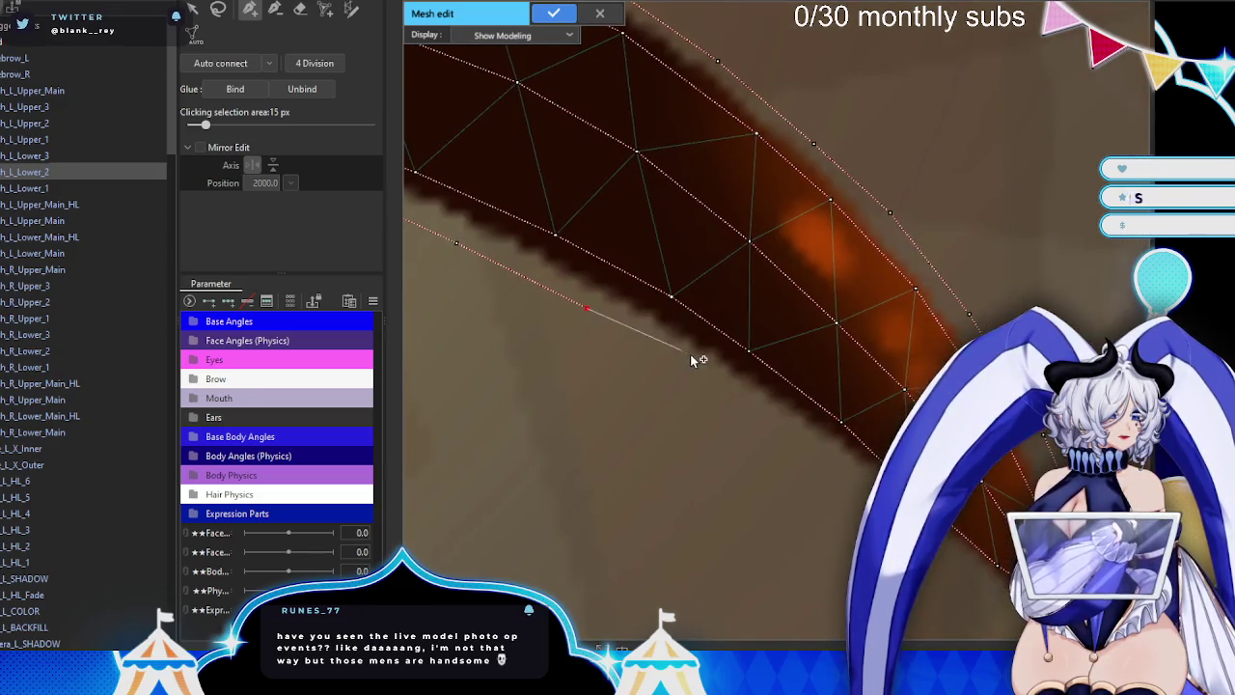
click(782, 427)
scroll(853, 483, down, 2)
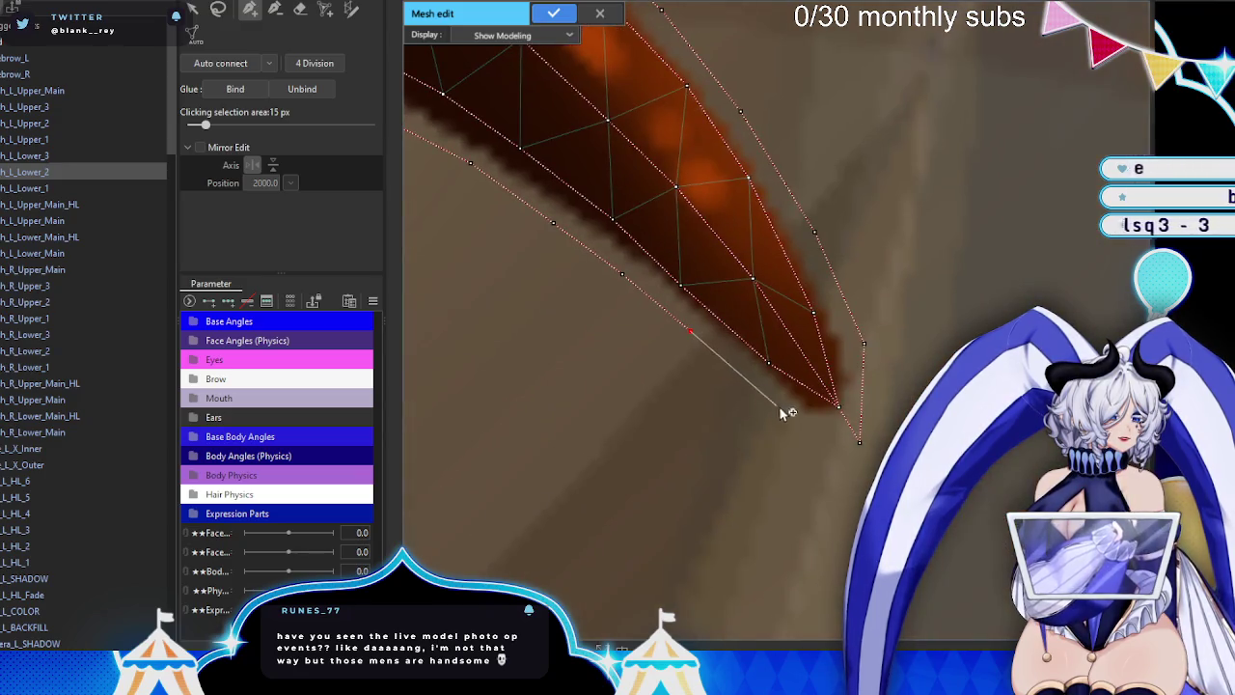
scroll(864, 449, down, 3)
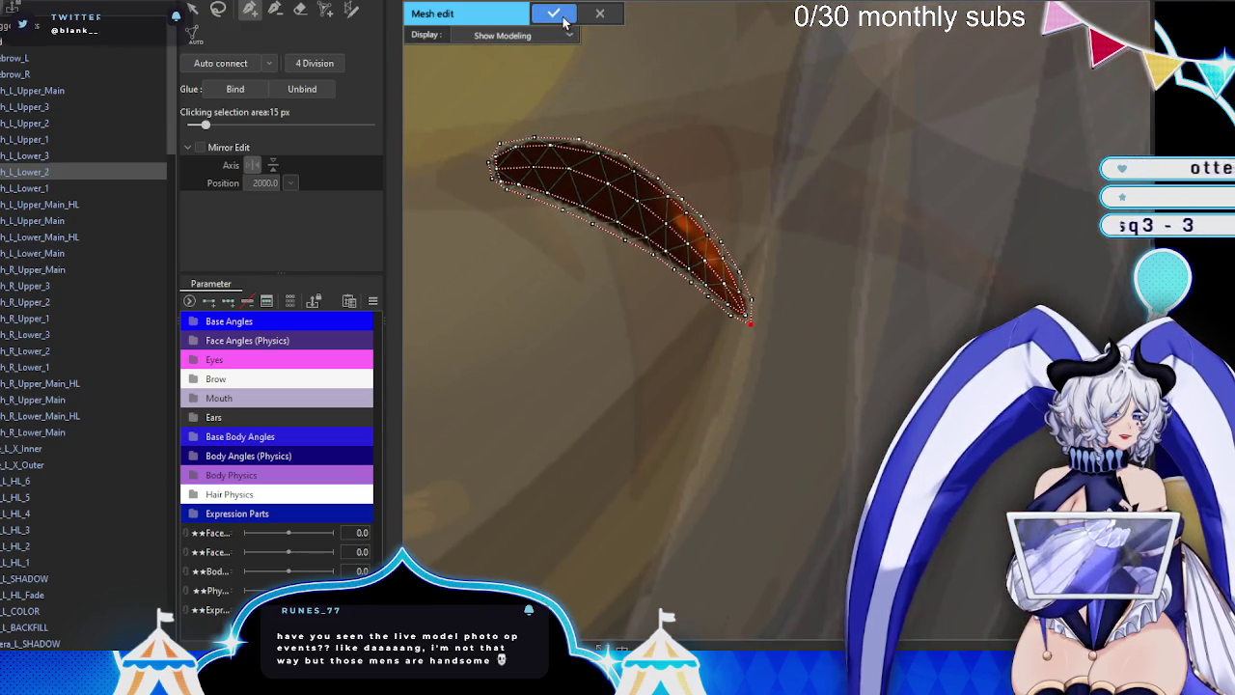
key(Return)
- Select h_L_Lower_1 and start manual mesh drawing with Ctrl+E and the A pen shortcut
click(12, 188)
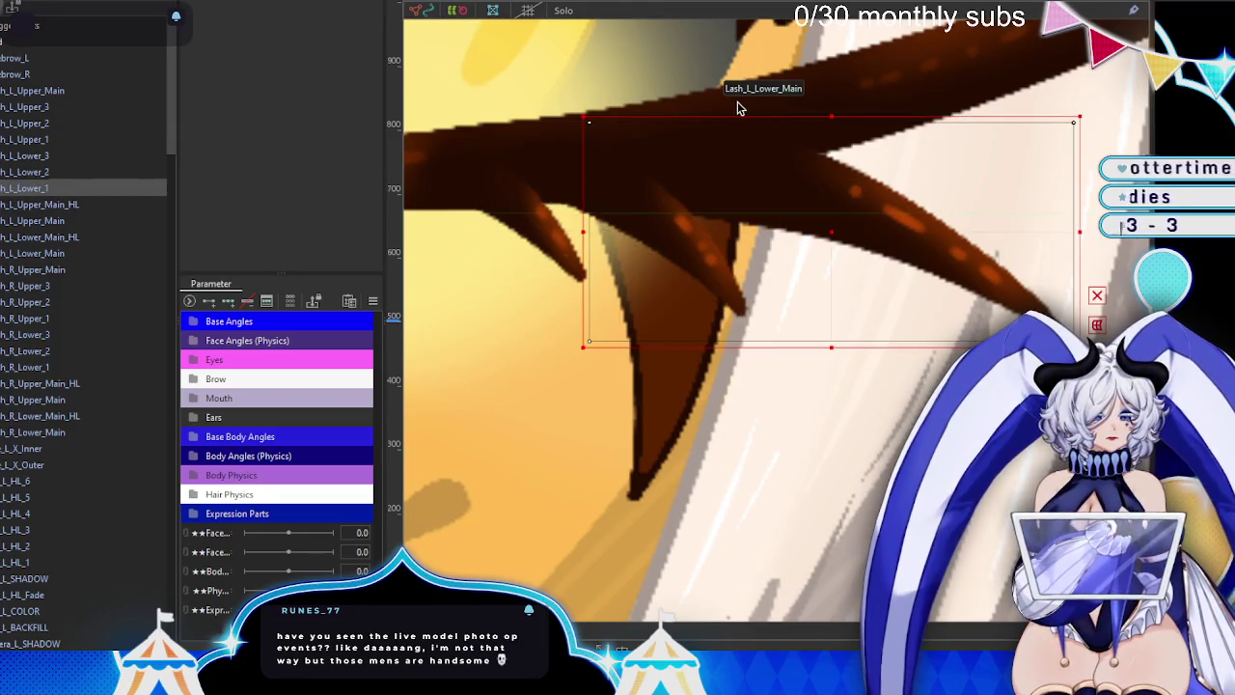
key(ctrl+e)
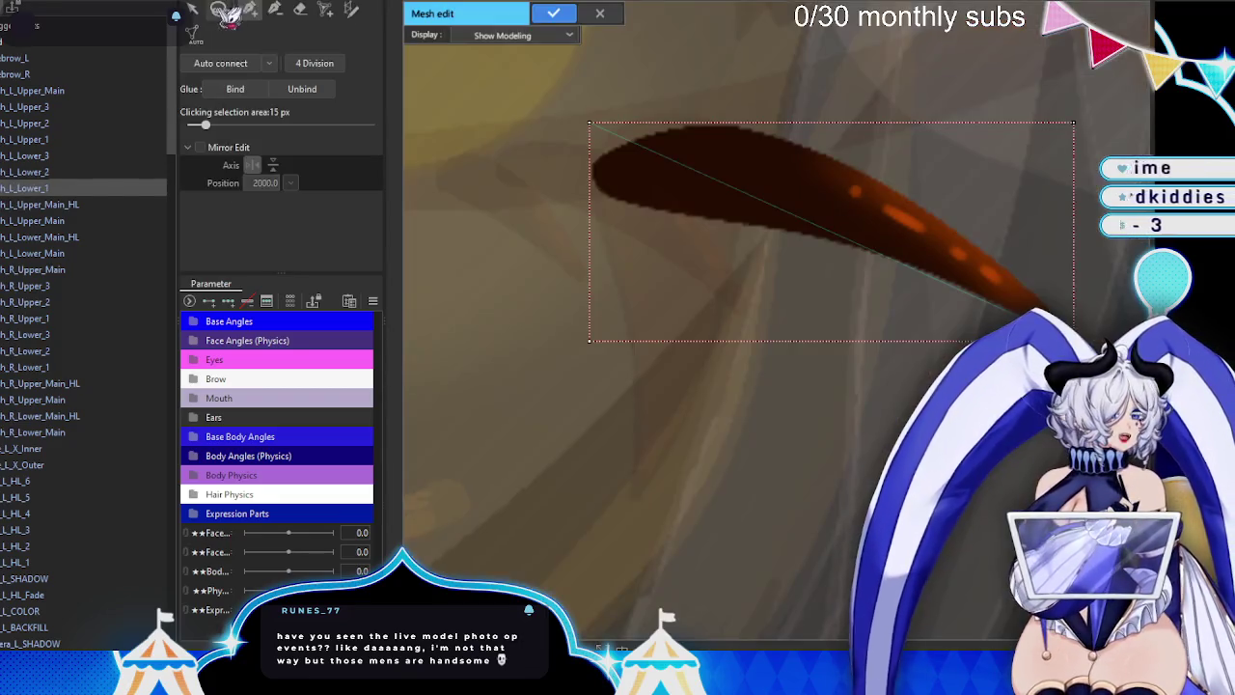
drag(855, 193, 441, 129)
key(a)
scroll(453, 193, up, 2)
scroll(511, 216, up, 2)
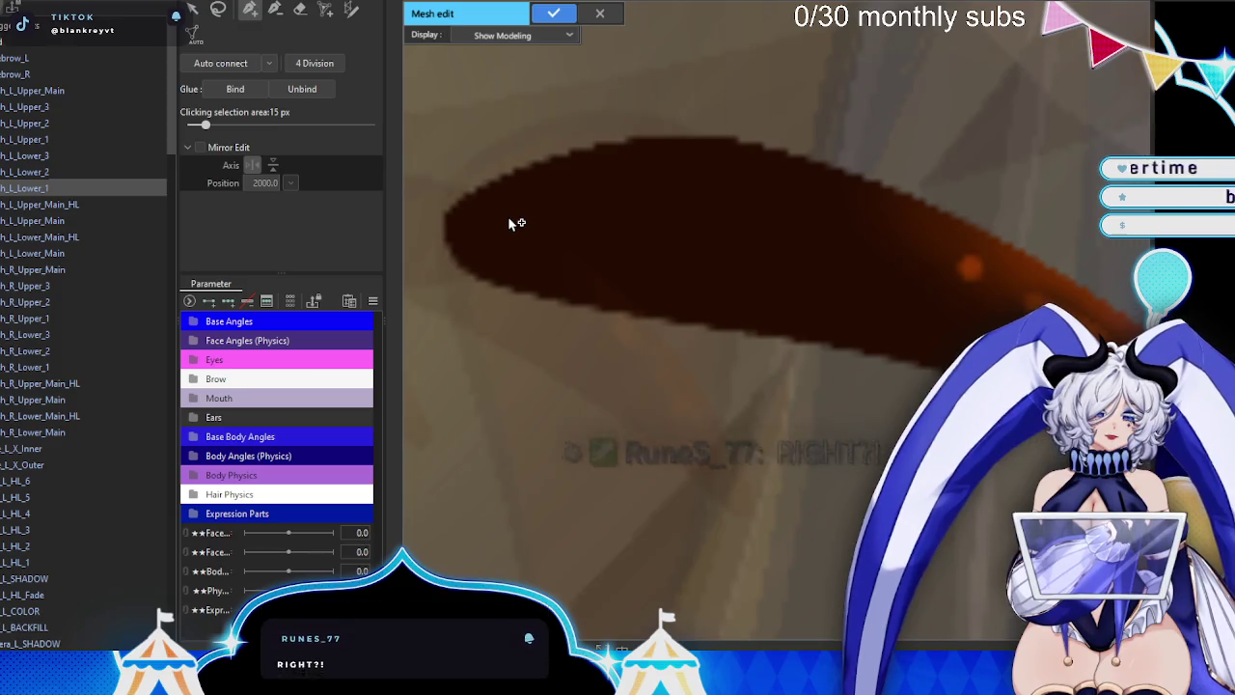
- Place vertices from the lash's left tip along the strand toward its pointed end
click(442, 220)
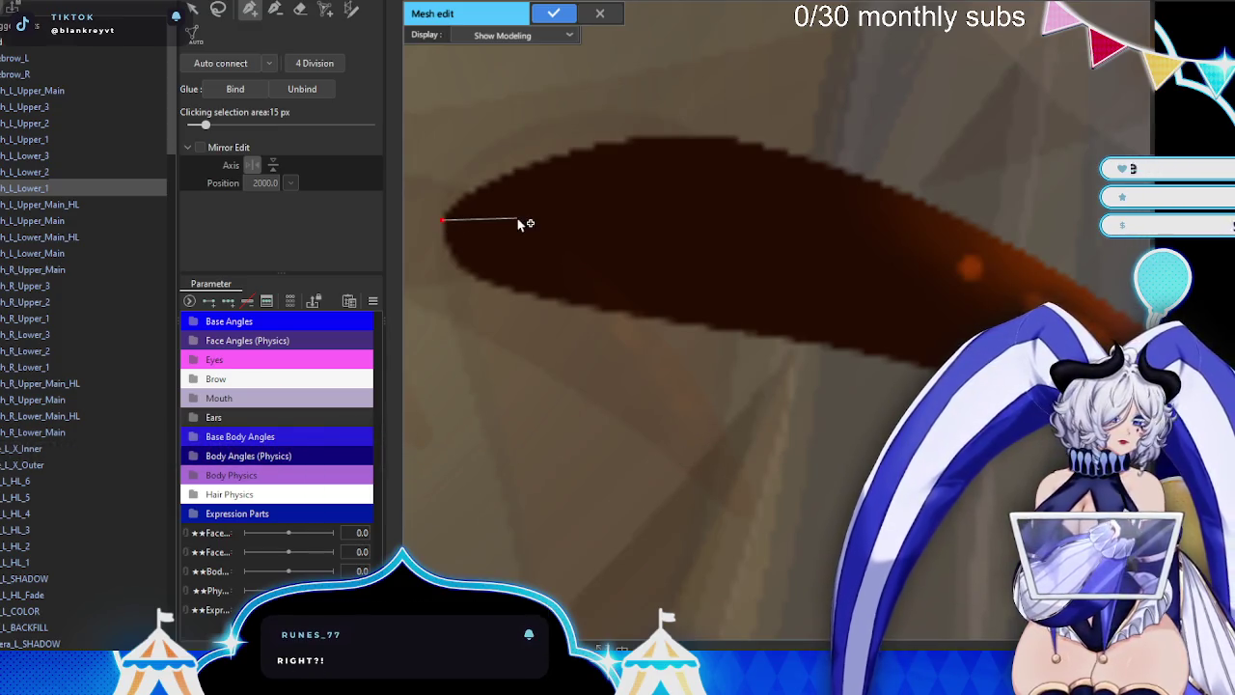
click(682, 229)
drag(733, 253, 505, 248)
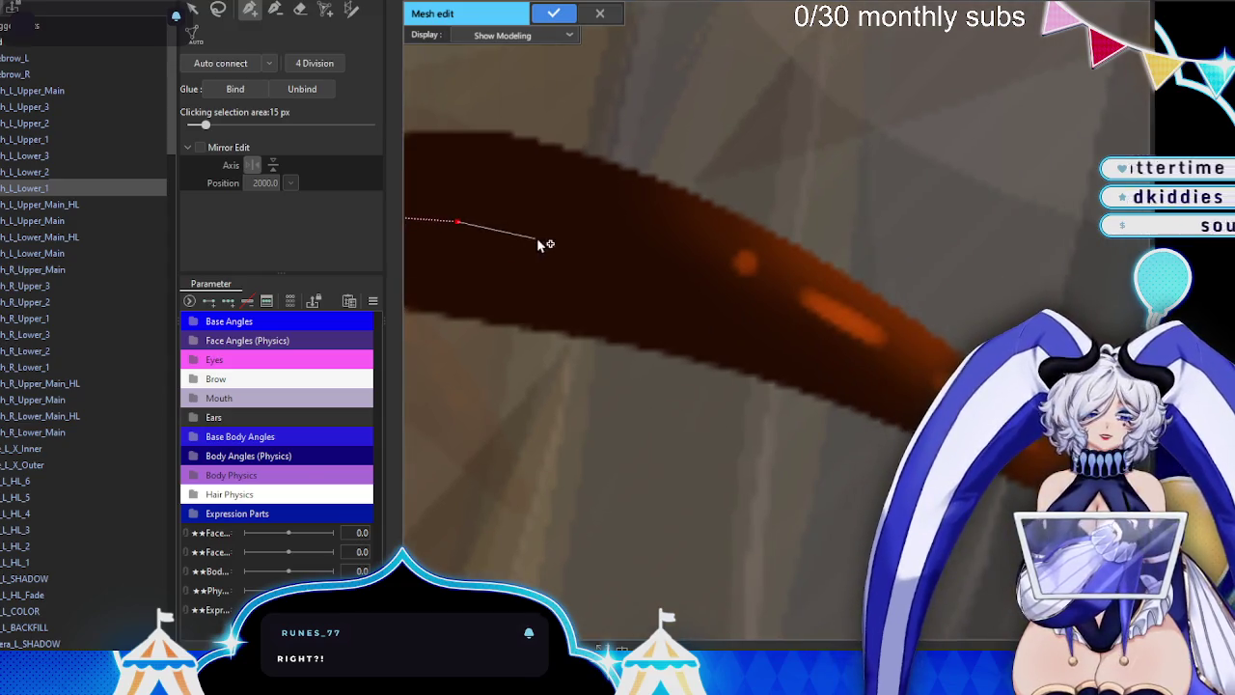
click(542, 233)
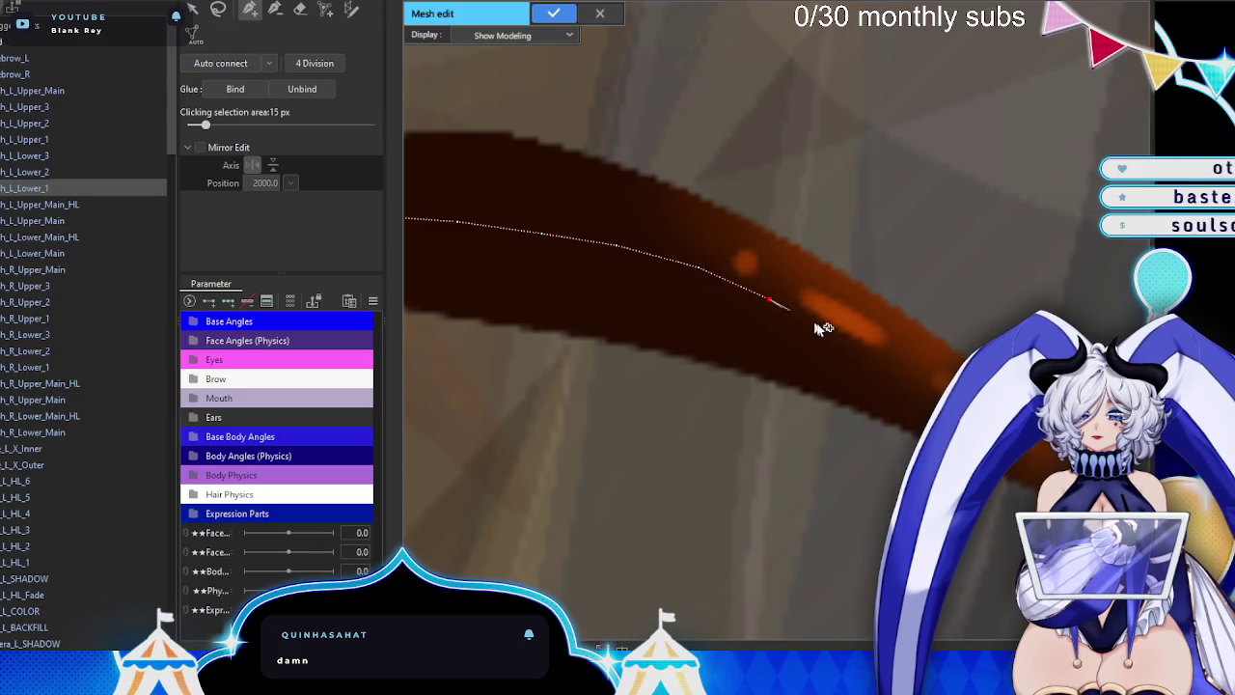
mouse_move(836, 336)
mouse_down()
mouse_move(615, 276)
mouse_move(689, 279)
mouse_move(615, 259)
mouse_up()
click(616, 258)
click(682, 297)
click(756, 346)
click(824, 386)
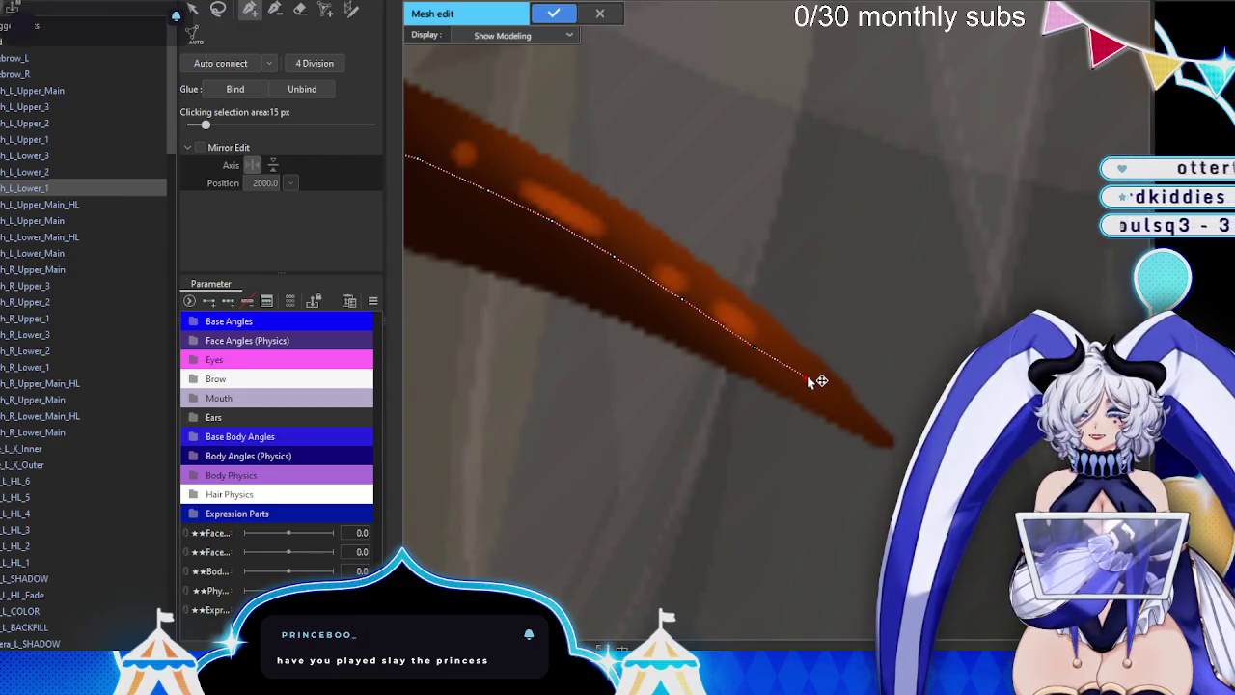
- Add vertices around the pointed tip and back along the upper edge
scroll(836, 405, up, 3)
scroll(745, 369, down, 2)
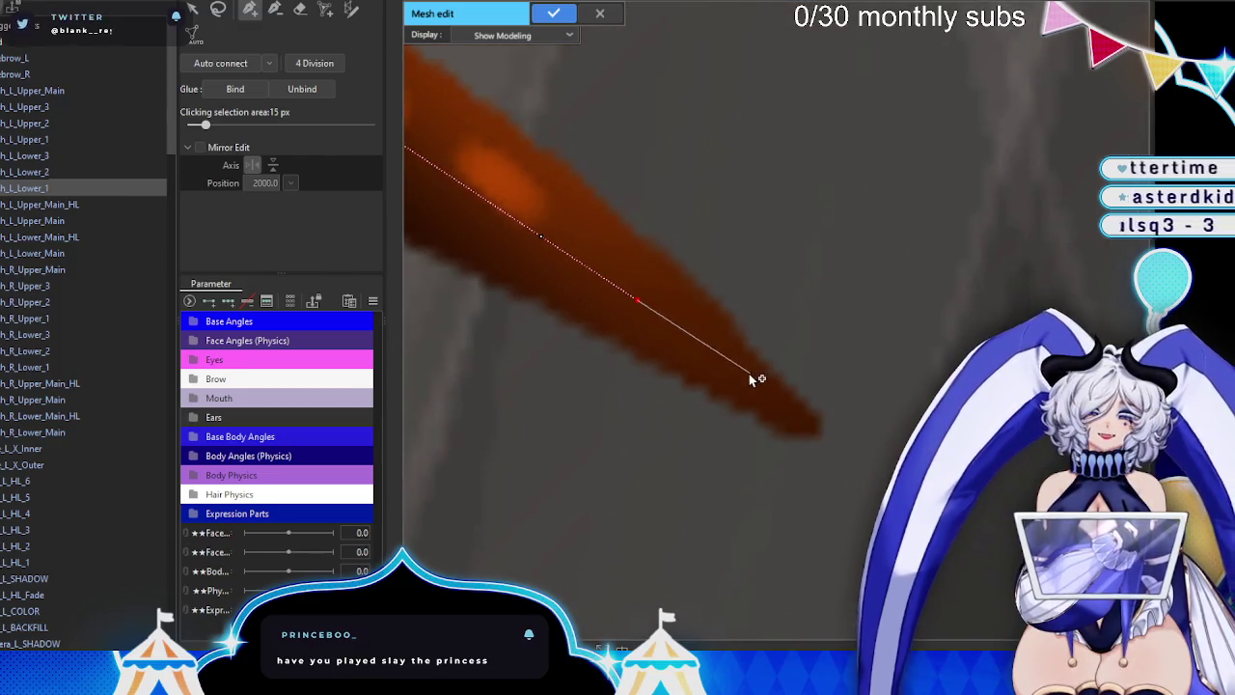
click(738, 375)
click(826, 435)
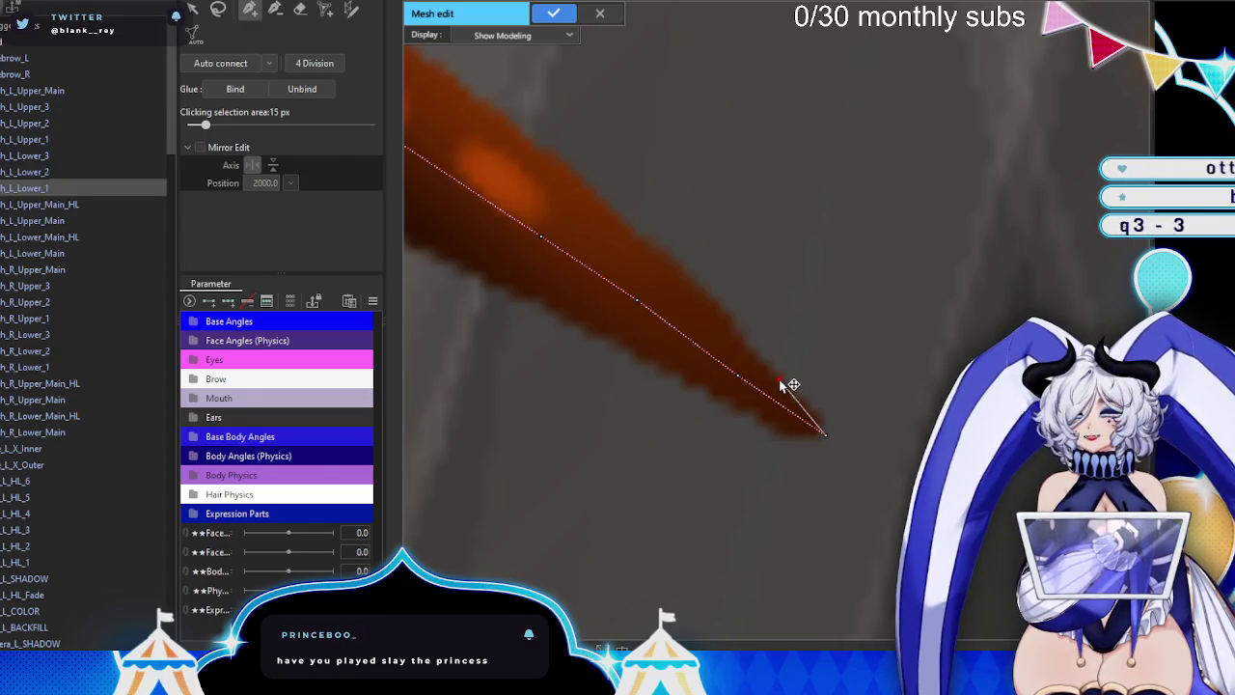
click(780, 379)
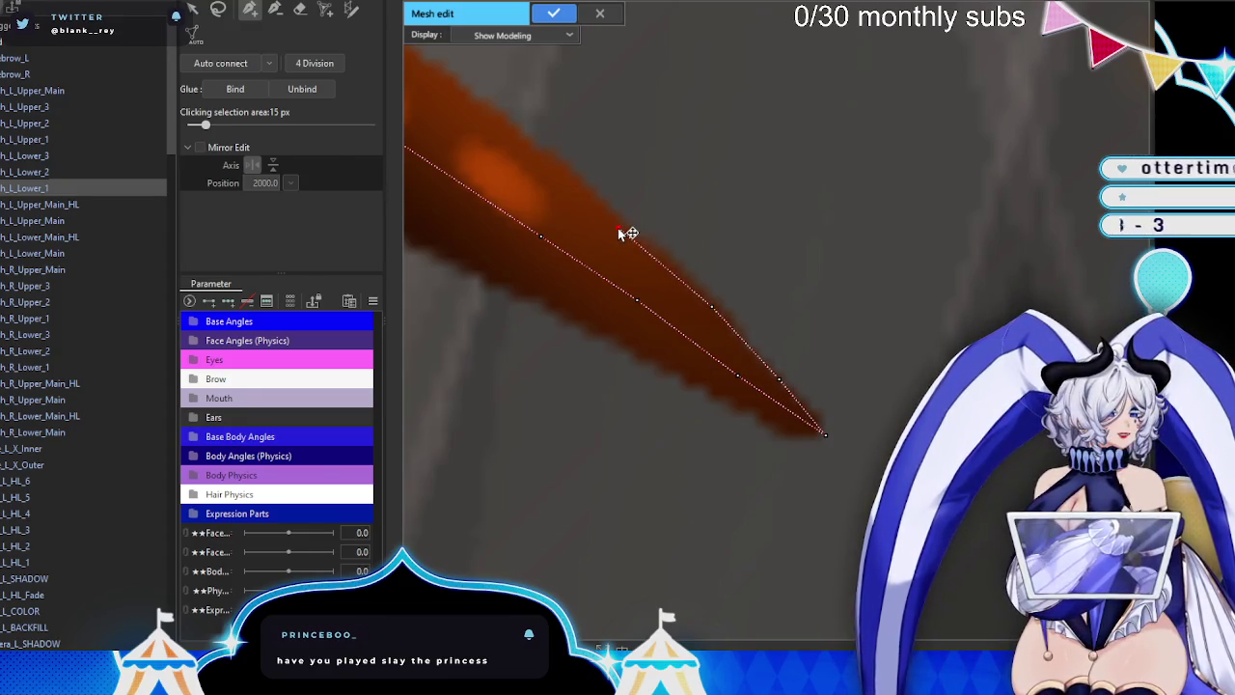
scroll(620, 230, up, 2)
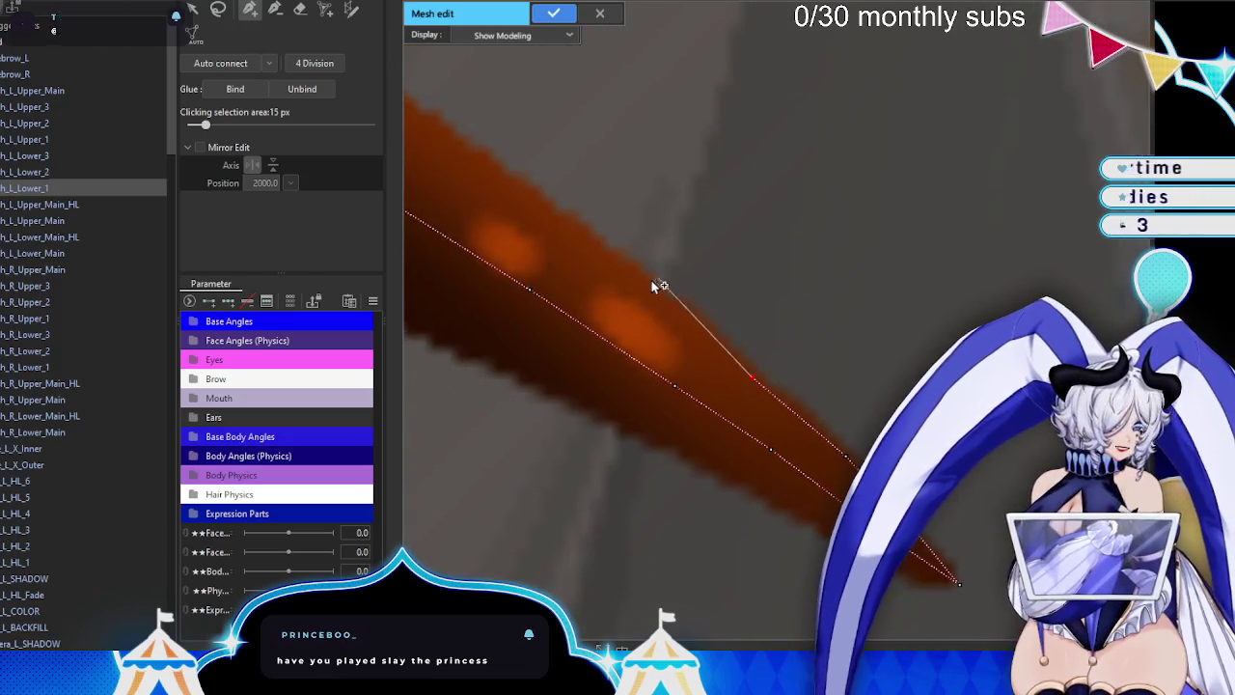
click(650, 280)
click(522, 190)
- Add the last upper-edge vertices and close the outline at the starting vertex
mouse_move(510, 218)
mouse_down()
mouse_move(568, 256)
mouse_move(664, 288)
mouse_up()
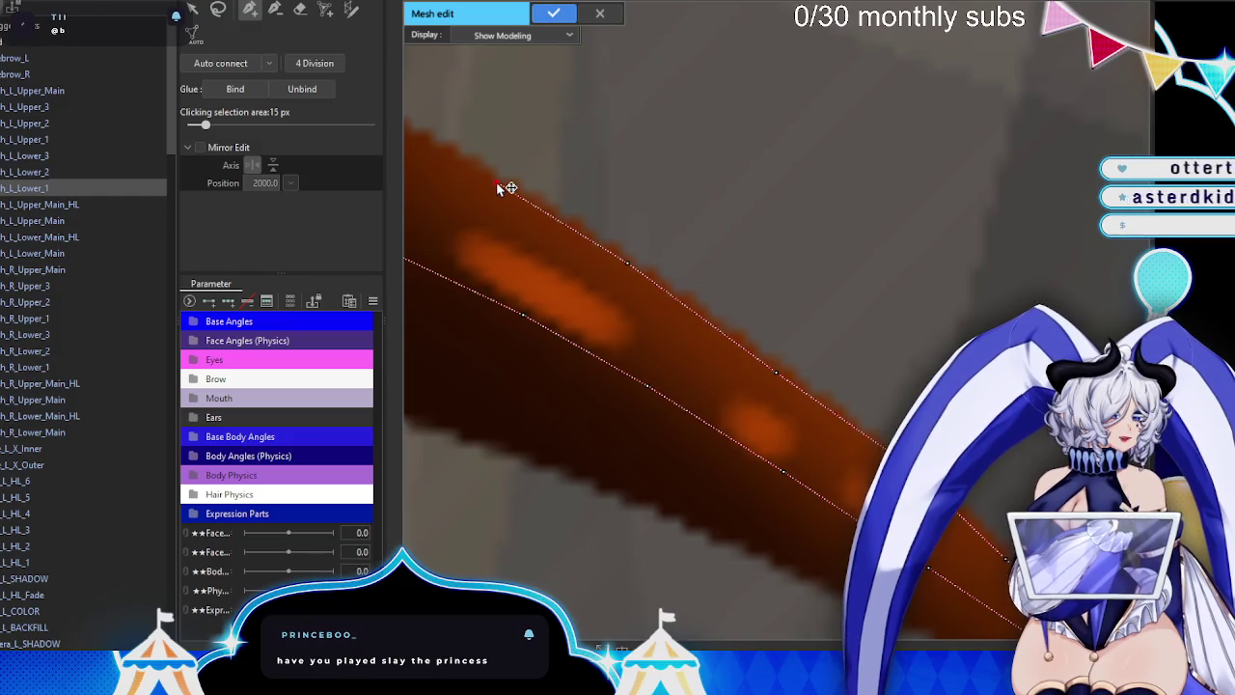
drag(498, 185, 778, 336)
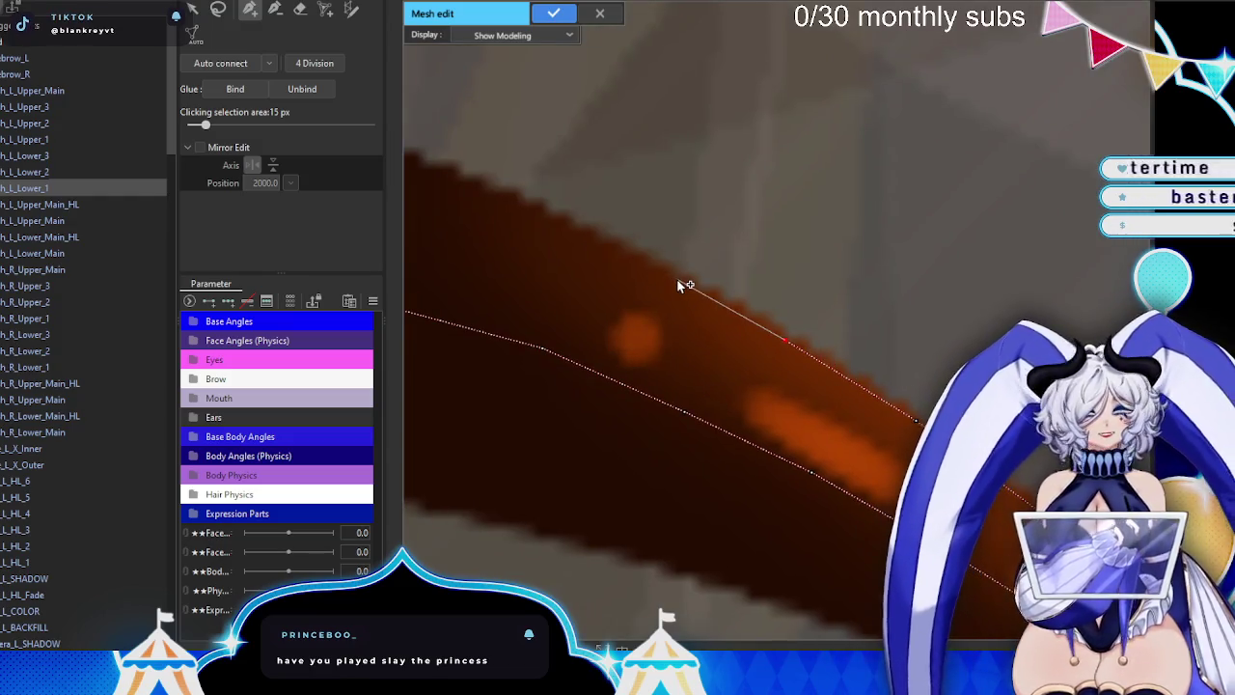
drag(560, 220, 688, 271)
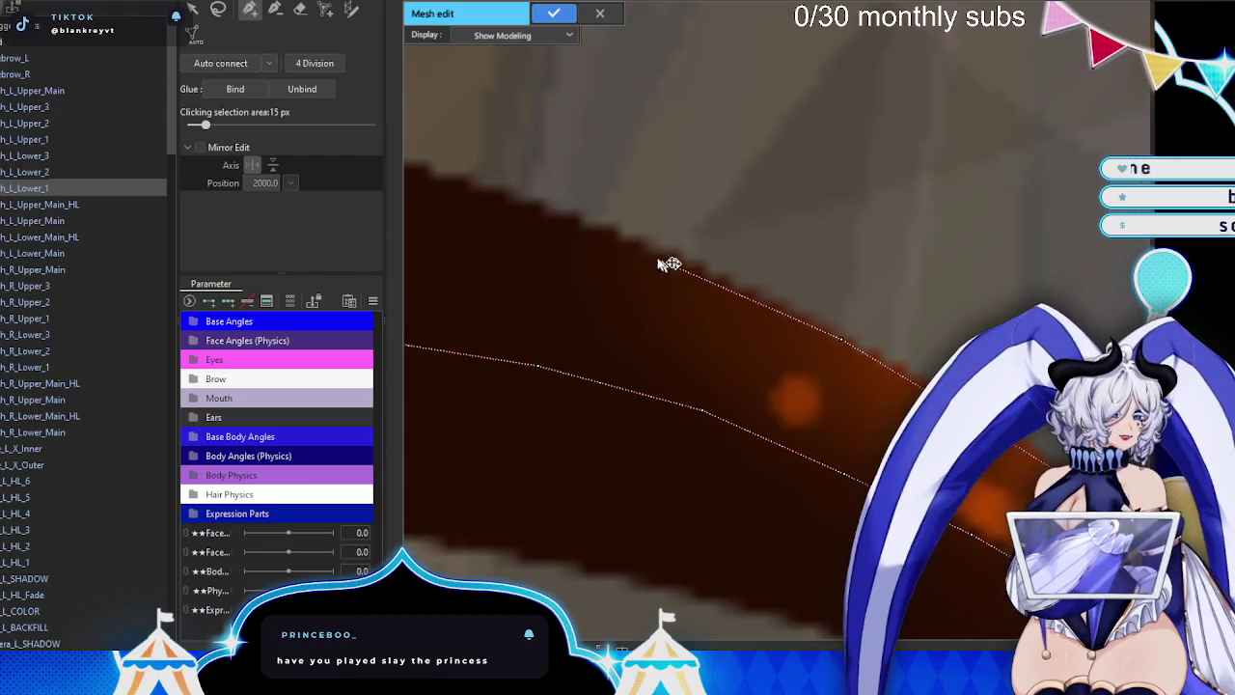
drag(492, 189, 657, 234)
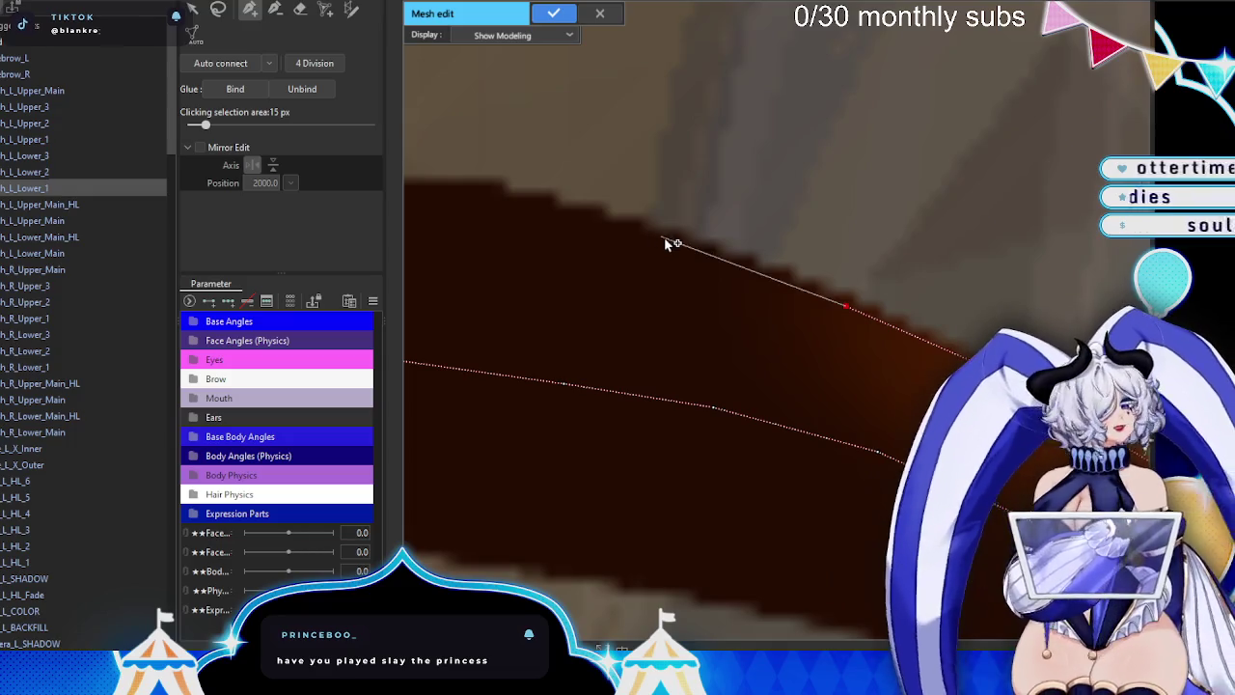
drag(546, 194, 734, 206)
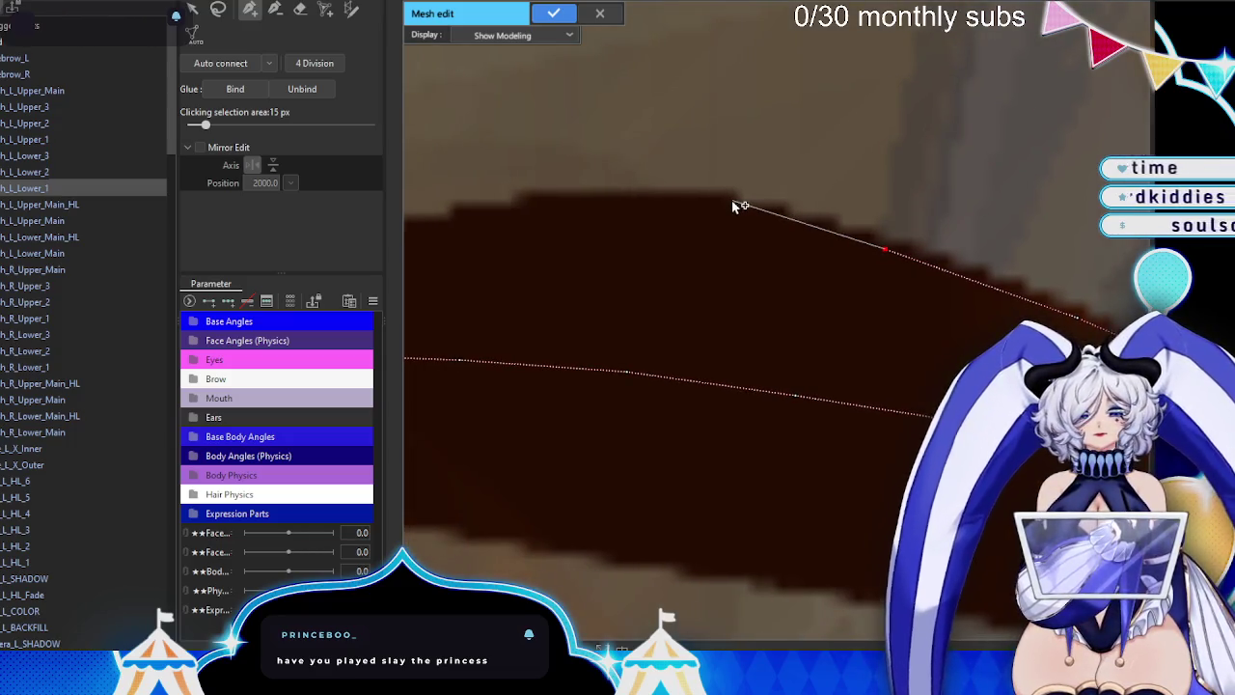
click(733, 206)
click(552, 200)
drag(584, 214, 805, 239)
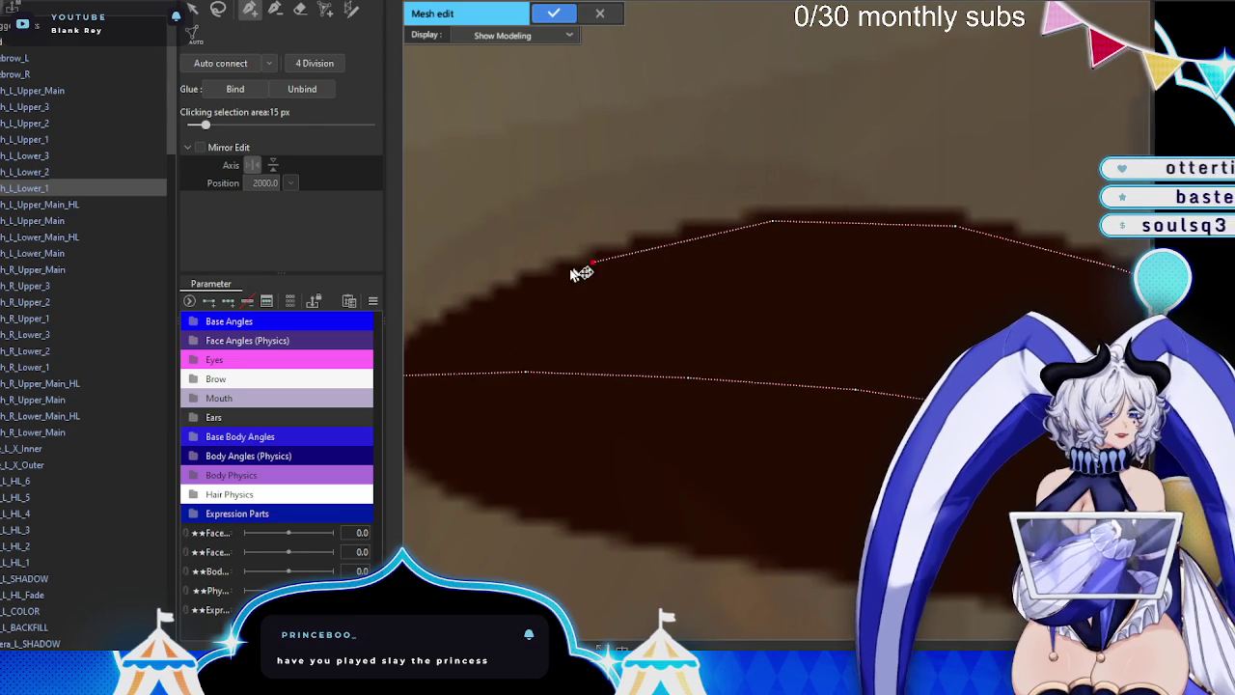
drag(484, 303, 526, 304)
click(419, 375)
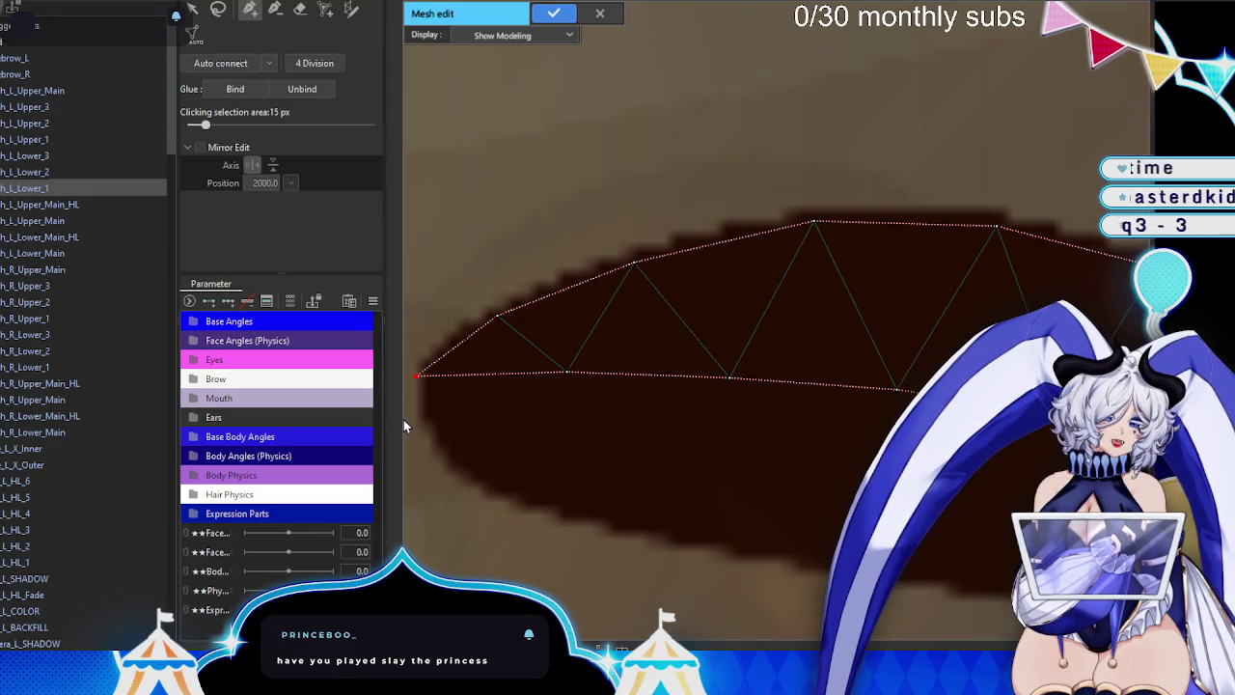
- Add vertices along the lash's lower edge
click(477, 472)
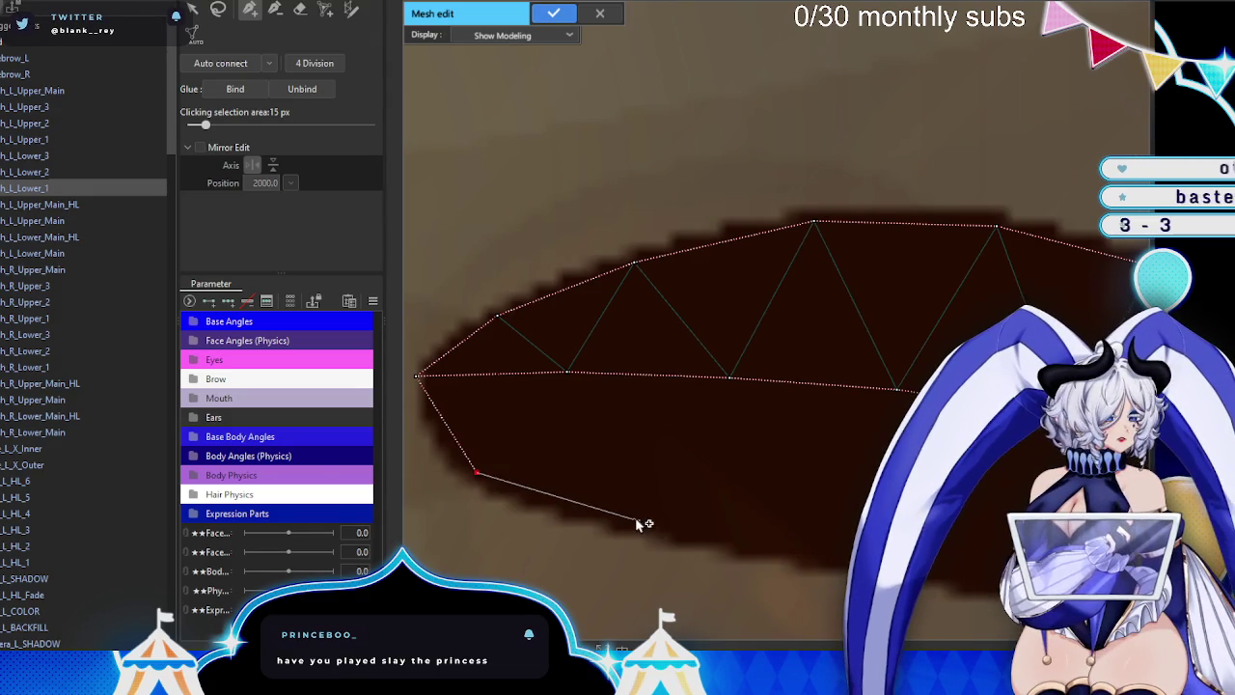
drag(789, 513, 606, 309)
click(775, 355)
scroll(680, 374, up, 2)
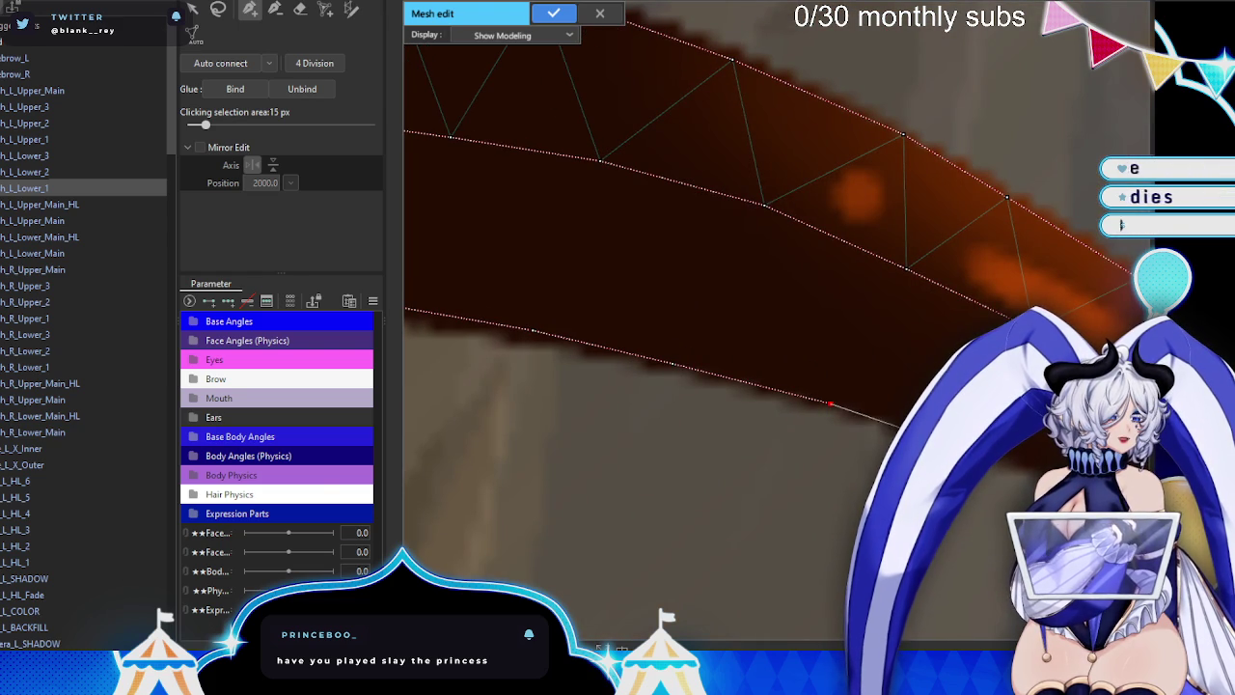
scroll(559, 335, down, 1)
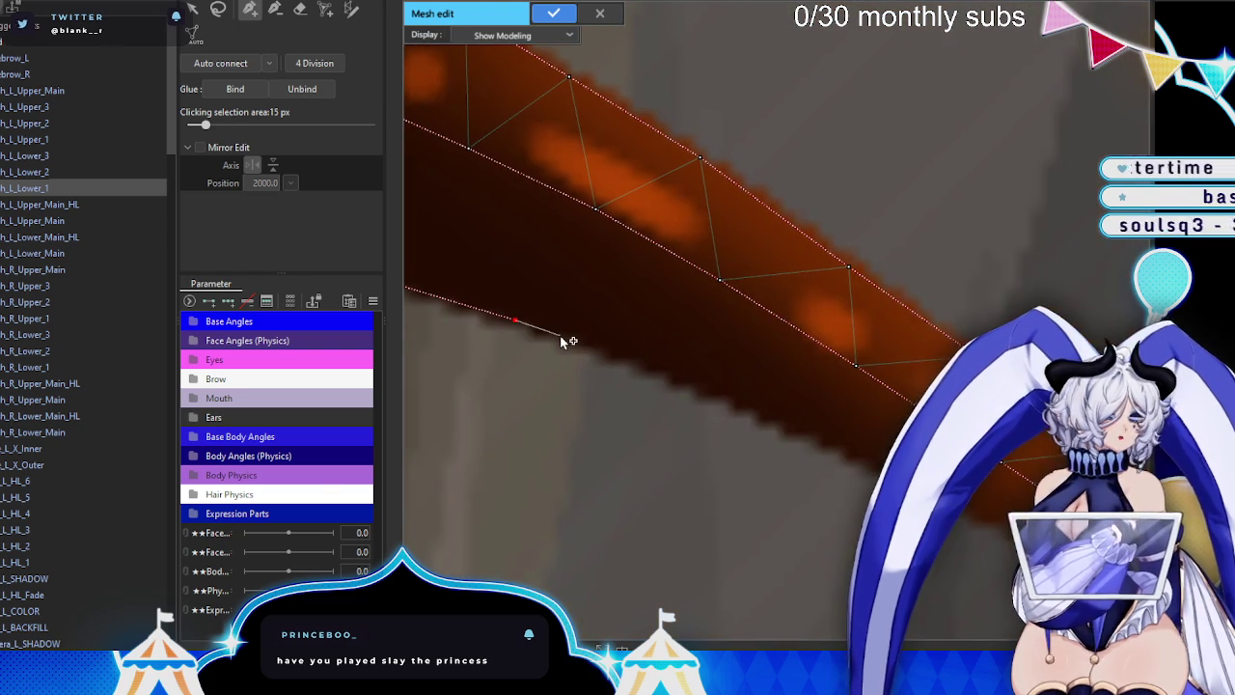
click(634, 358)
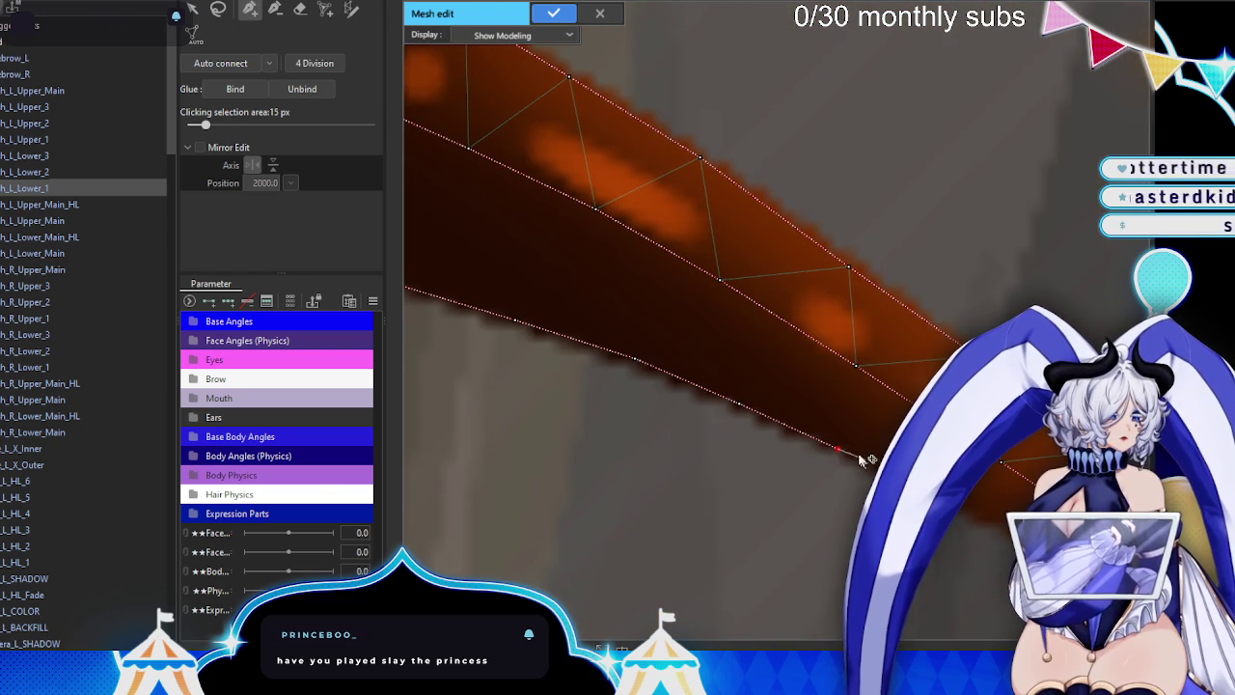
scroll(560, 337, down, 2)
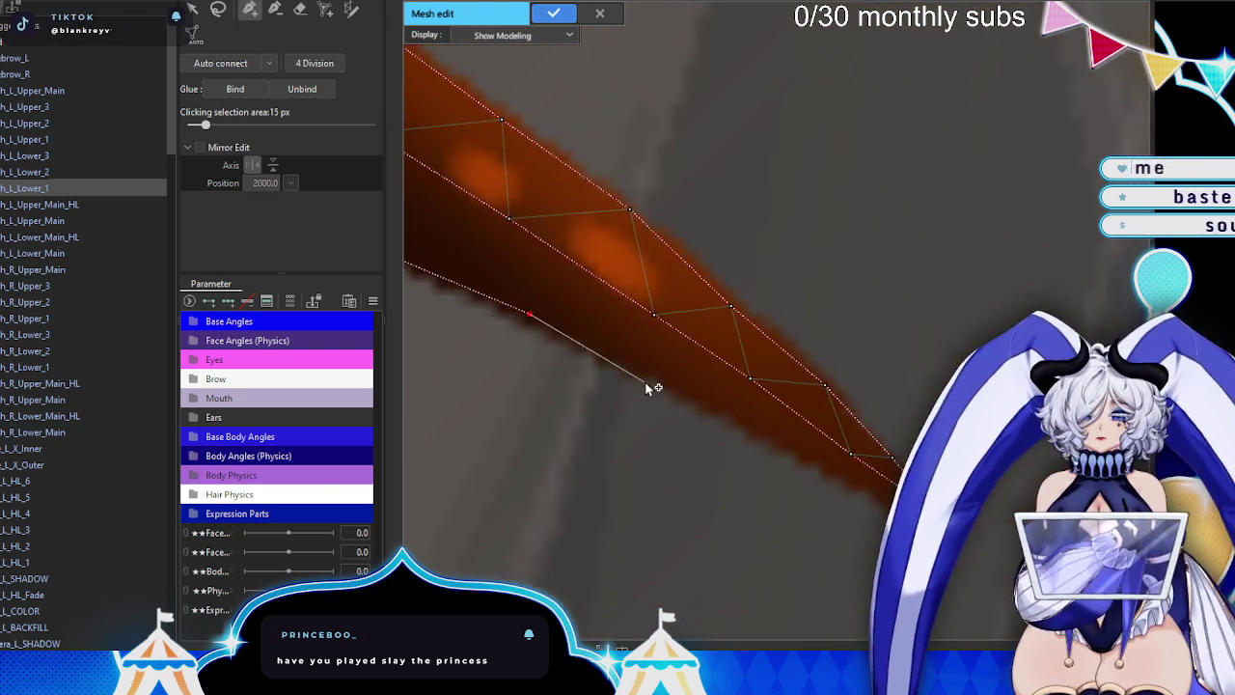
- Place vertices toward and just past the lash tip, then turn back along the other edge
click(664, 384)
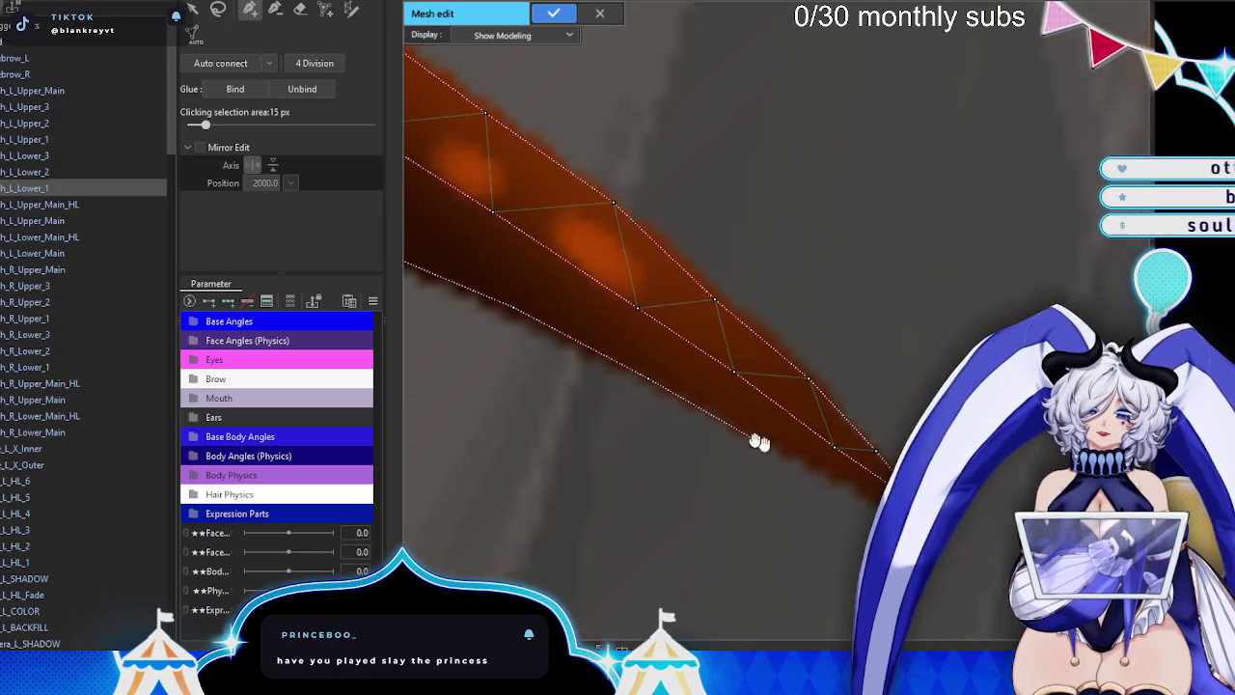
scroll(629, 379, down, 2)
click(676, 396)
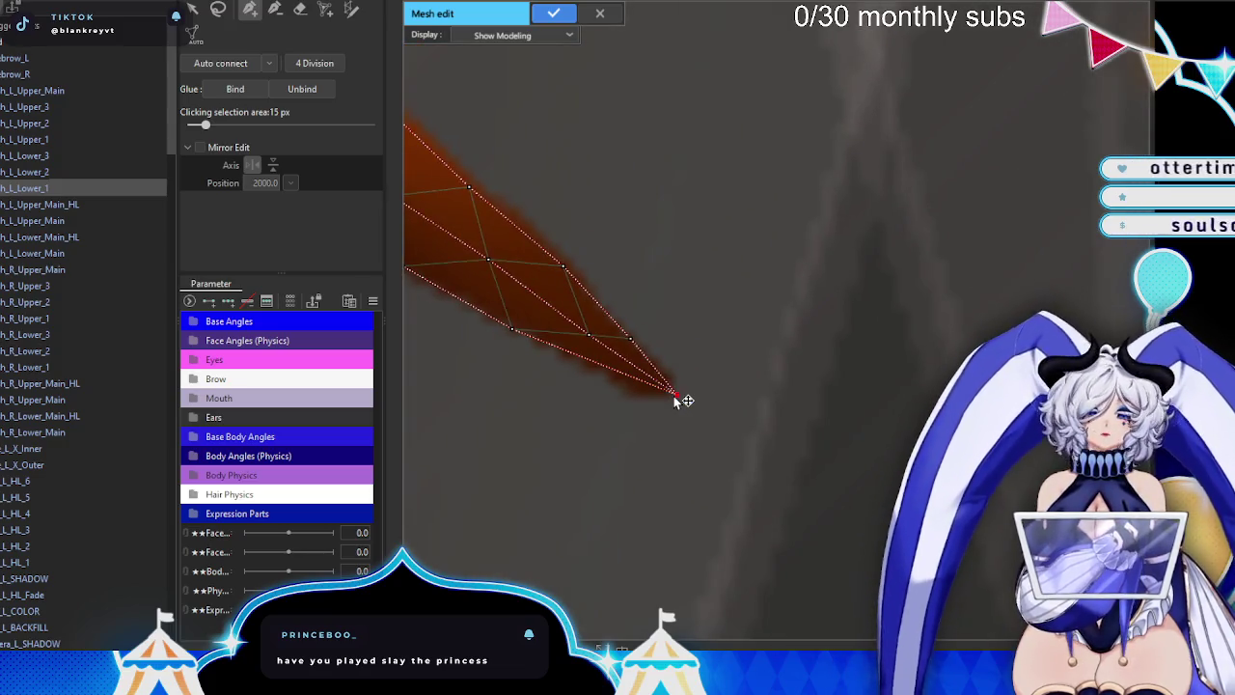
click(724, 421)
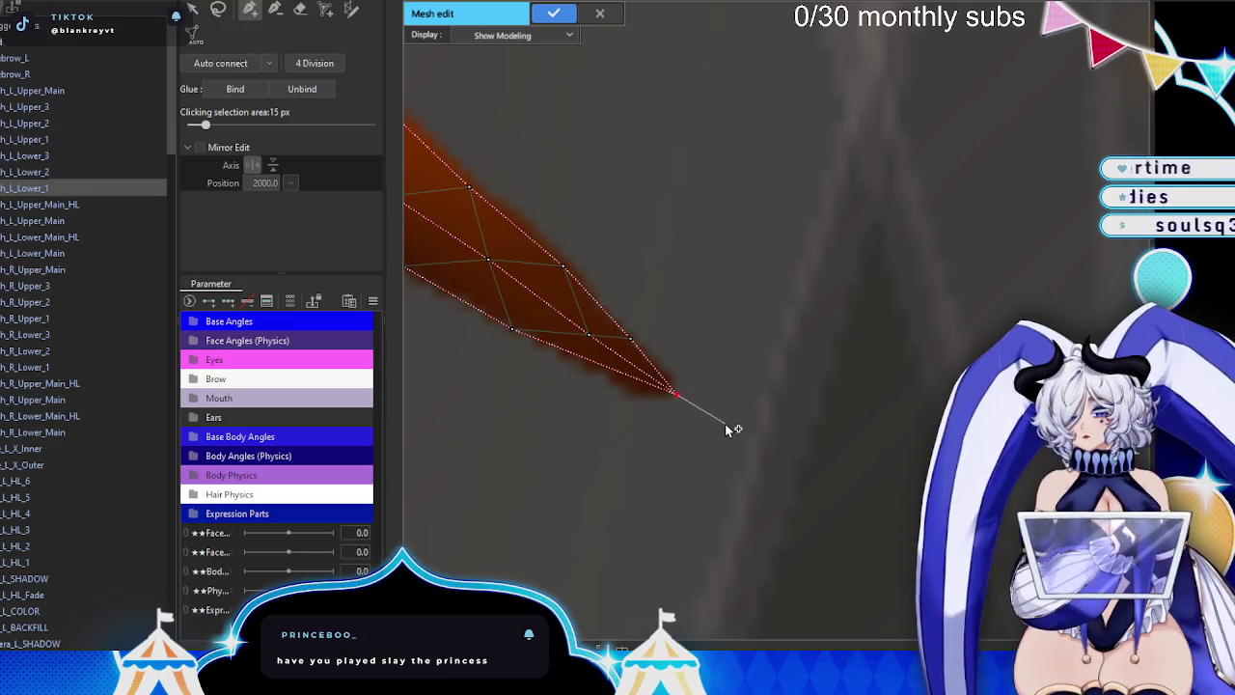
click(674, 356)
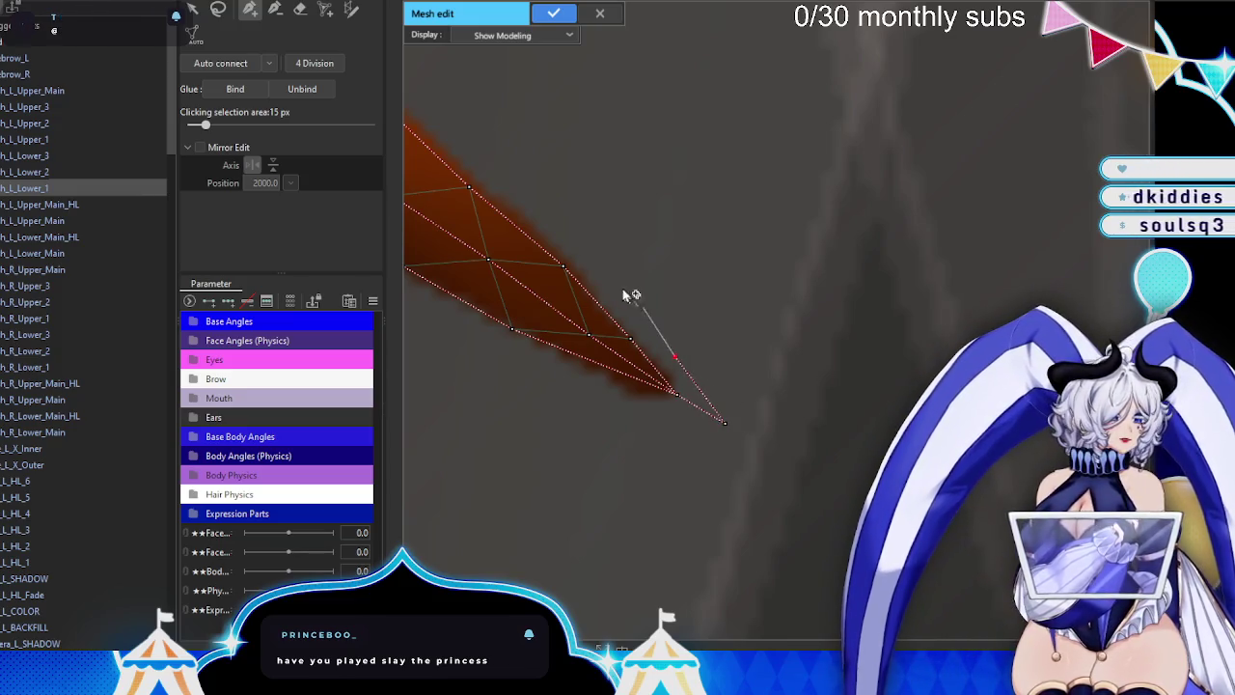
- Add an upper-edge vertex and wrap the outline around the rounded lash base
scroll(606, 281, up, 2)
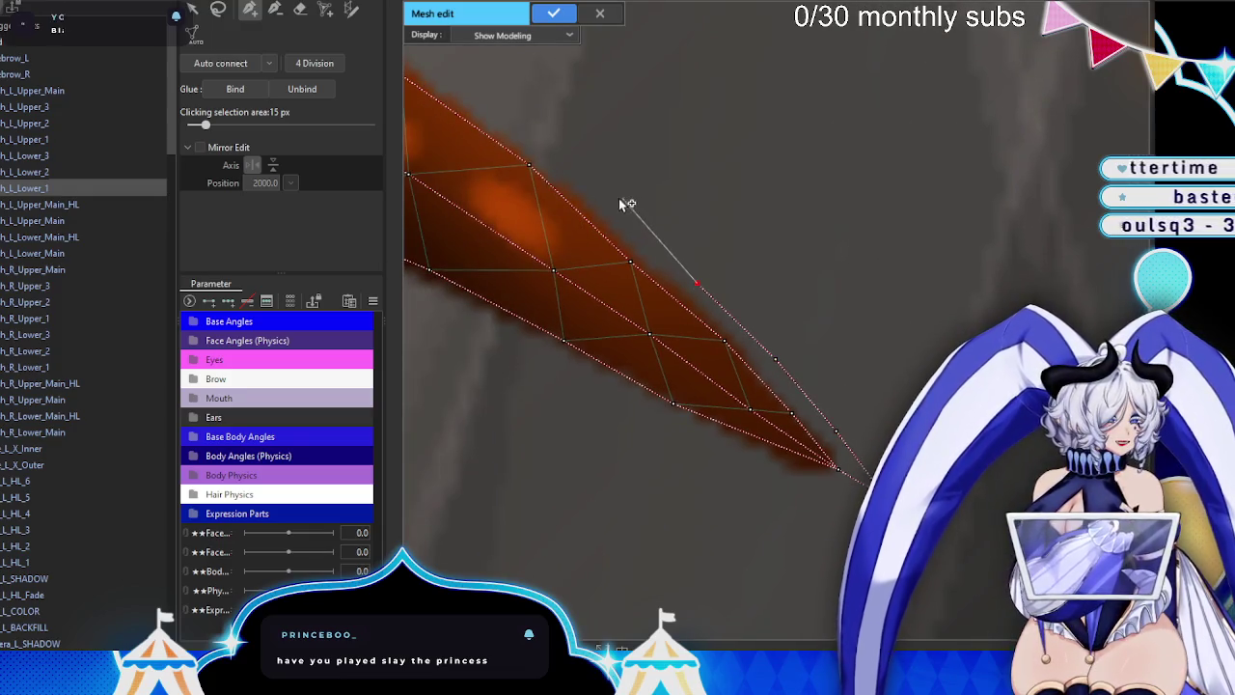
scroll(675, 277, up, 1)
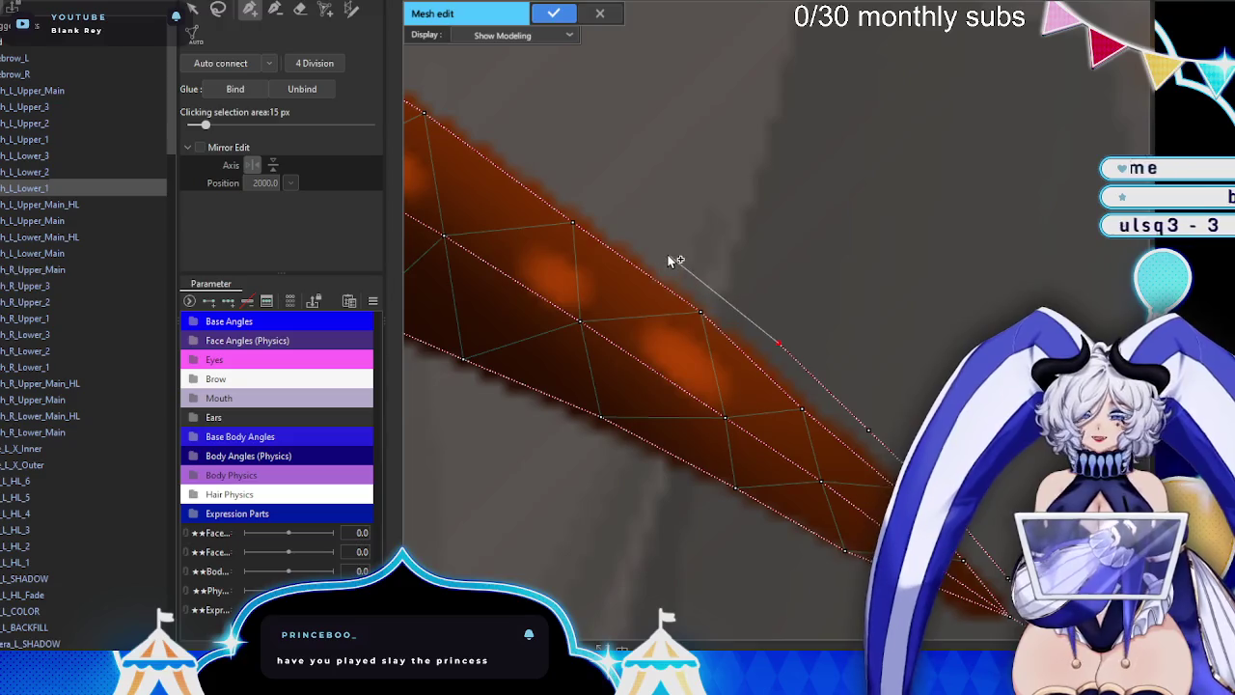
scroll(709, 273, up, 1)
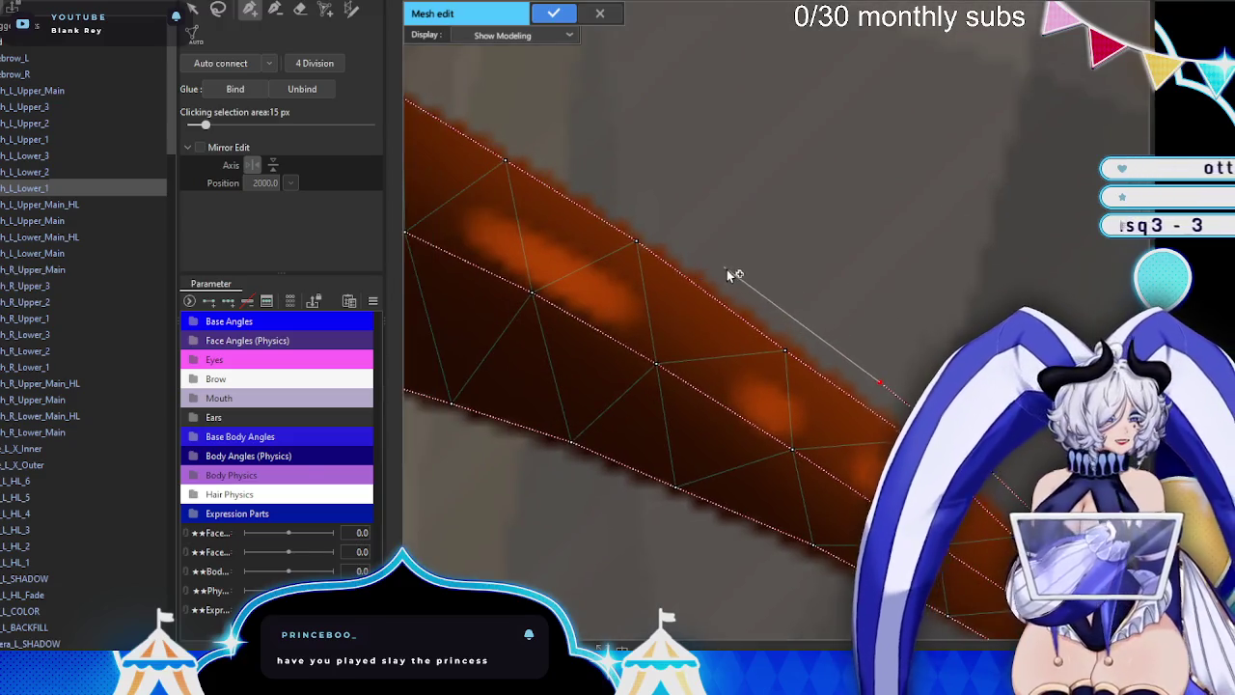
click(730, 269)
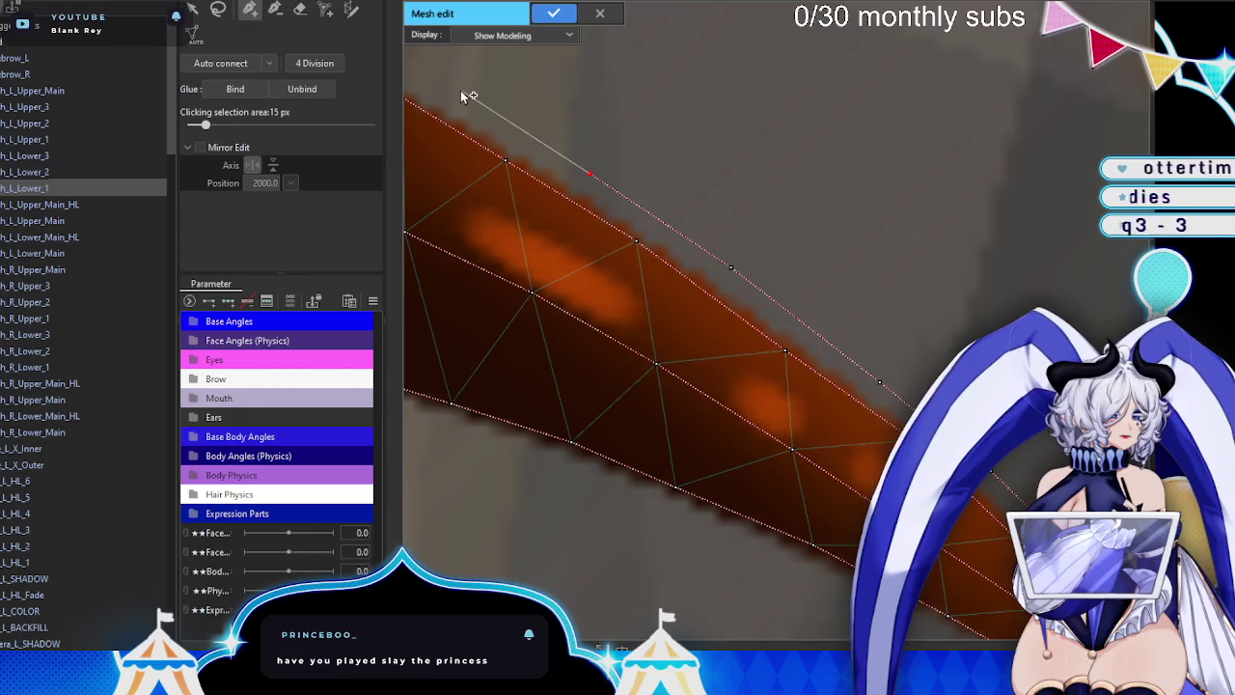
drag(468, 96, 807, 252)
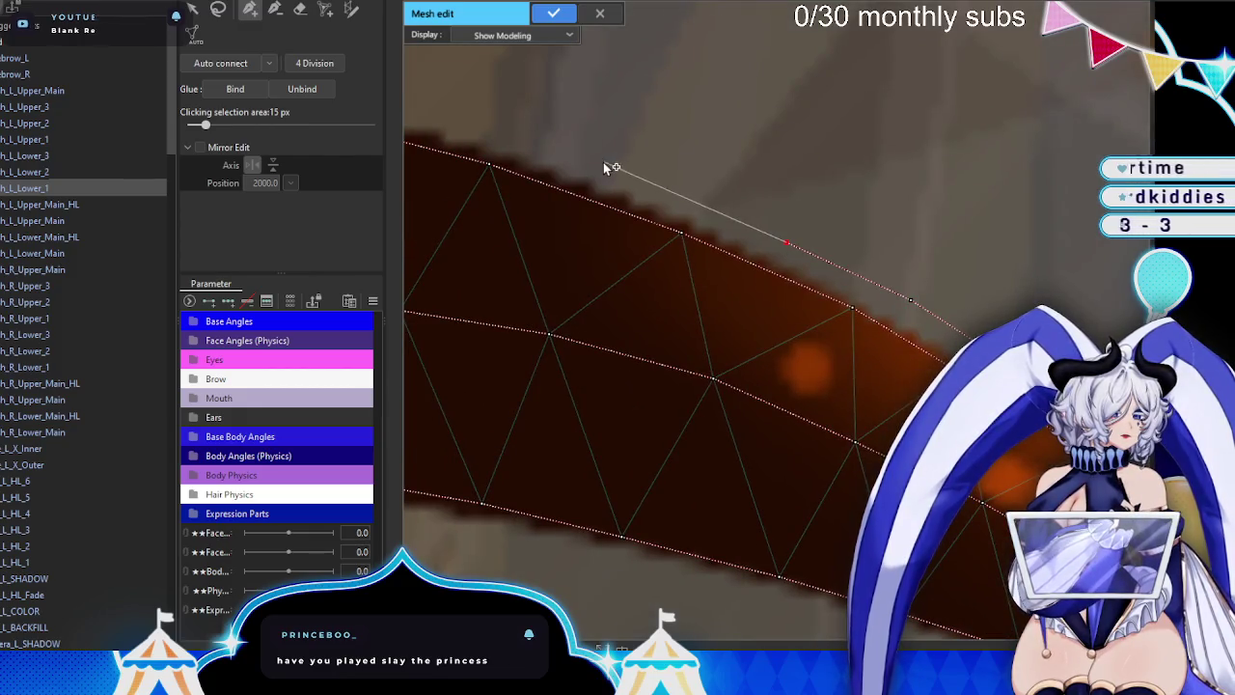
mouse_move(603, 166)
mouse_down()
mouse_move(796, 227)
mouse_move(746, 235)
mouse_up()
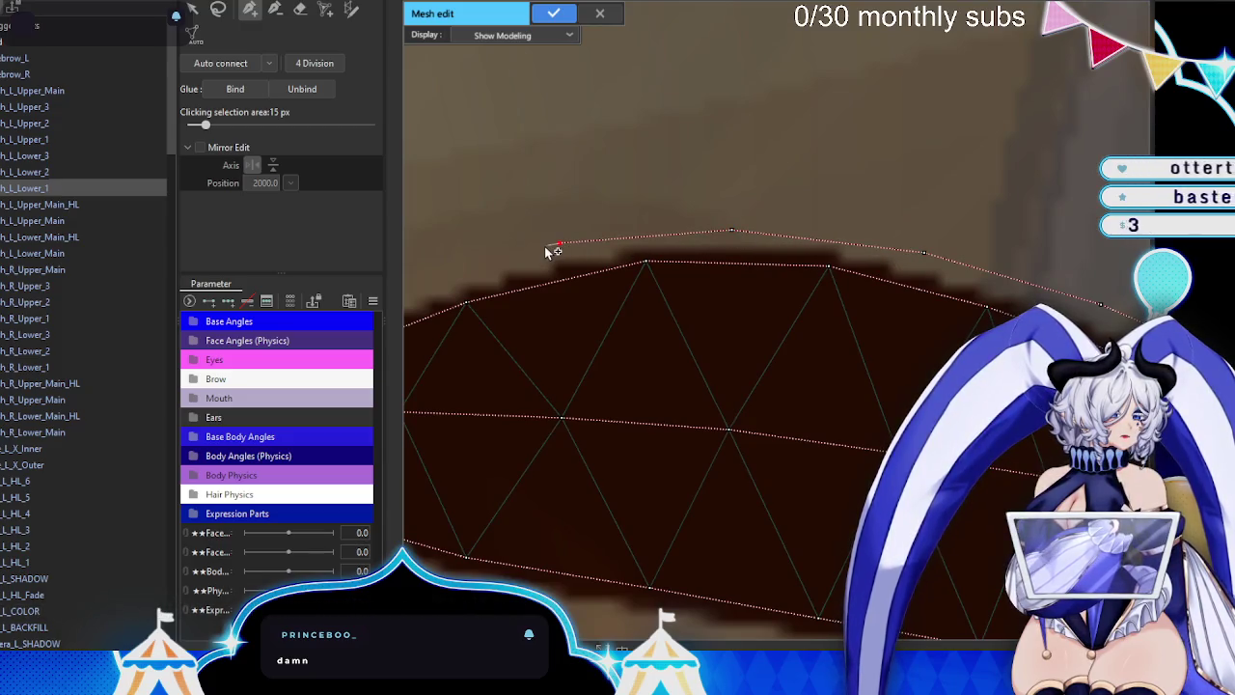
drag(553, 251, 528, 294)
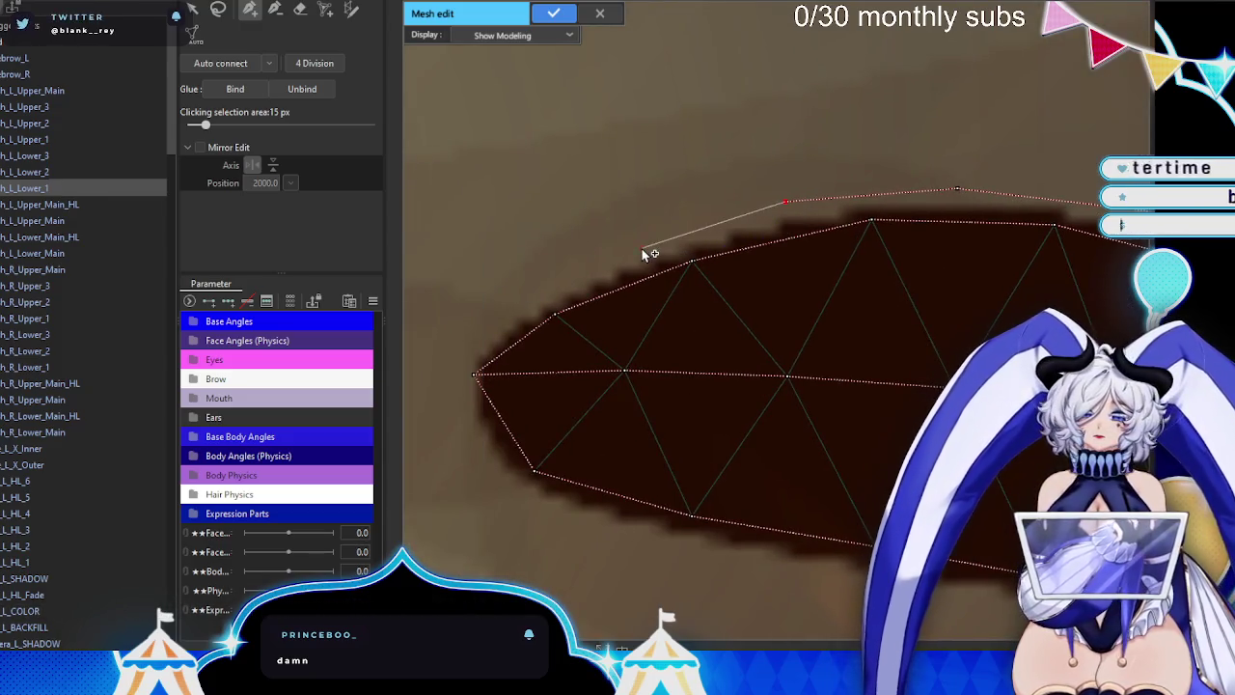
click(503, 307)
click(442, 373)
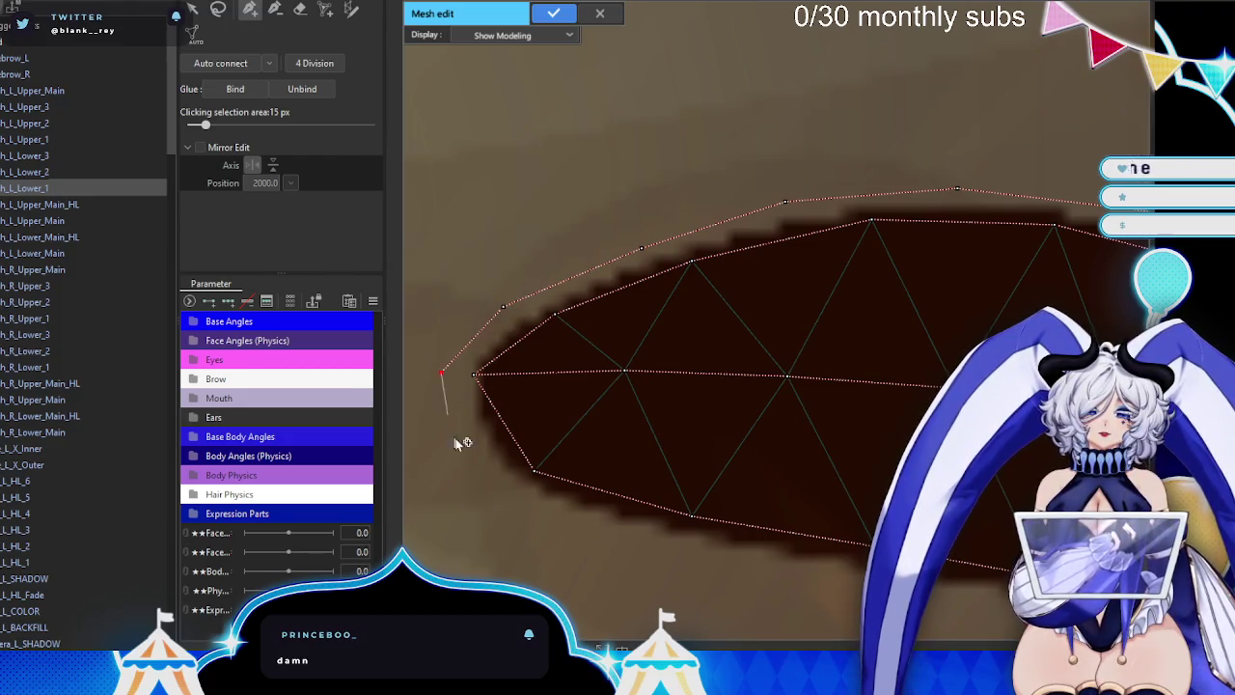
- Add lower-edge vertices up to the lash tip and apply the finished mesh
scroll(667, 496, up, 1)
drag(667, 496, 669, 447)
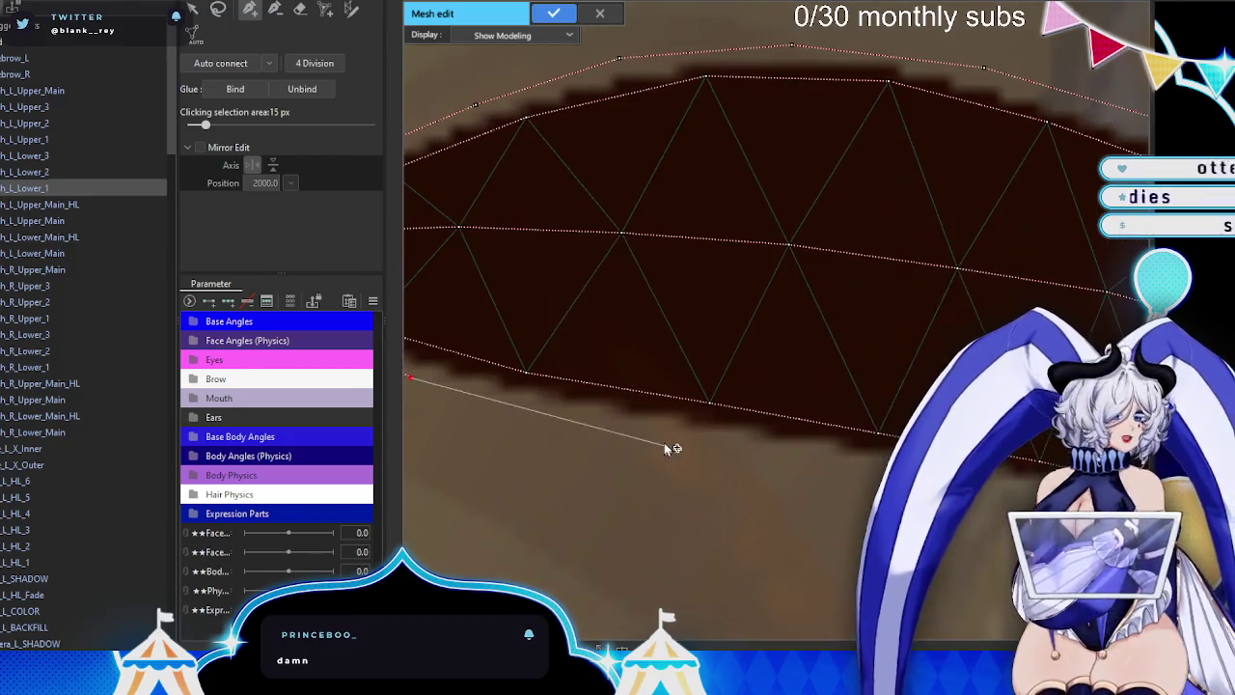
click(806, 472)
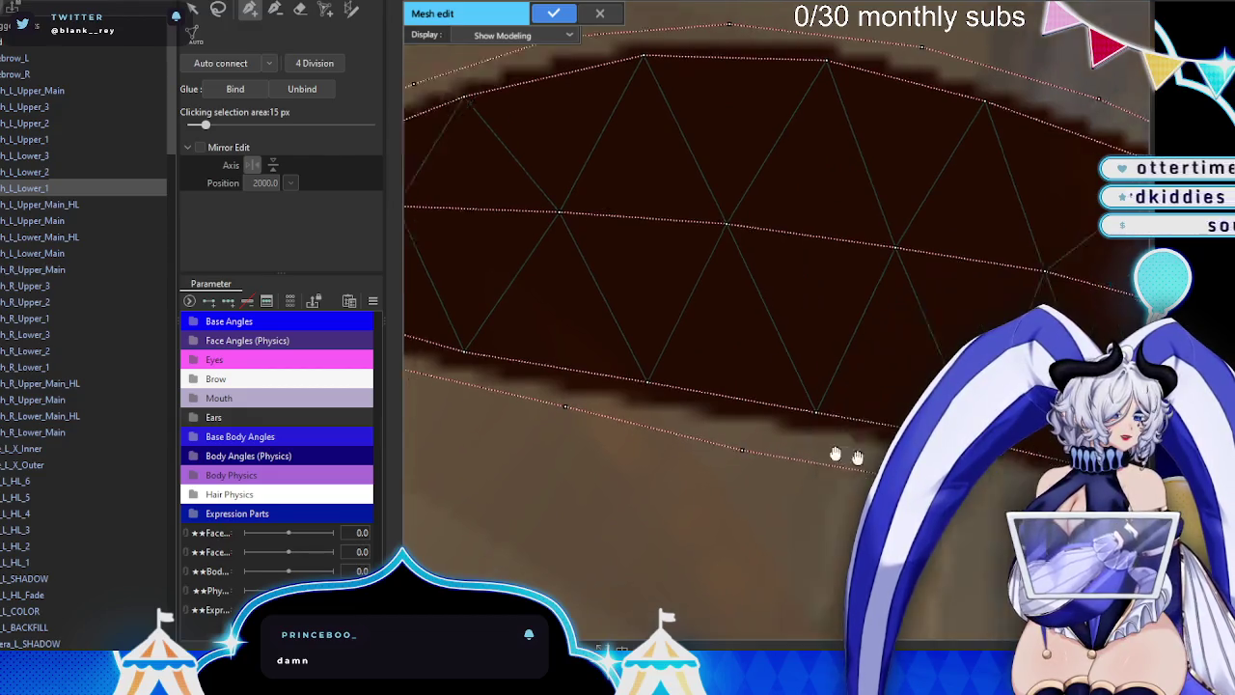
drag(970, 500, 733, 431)
click(722, 417)
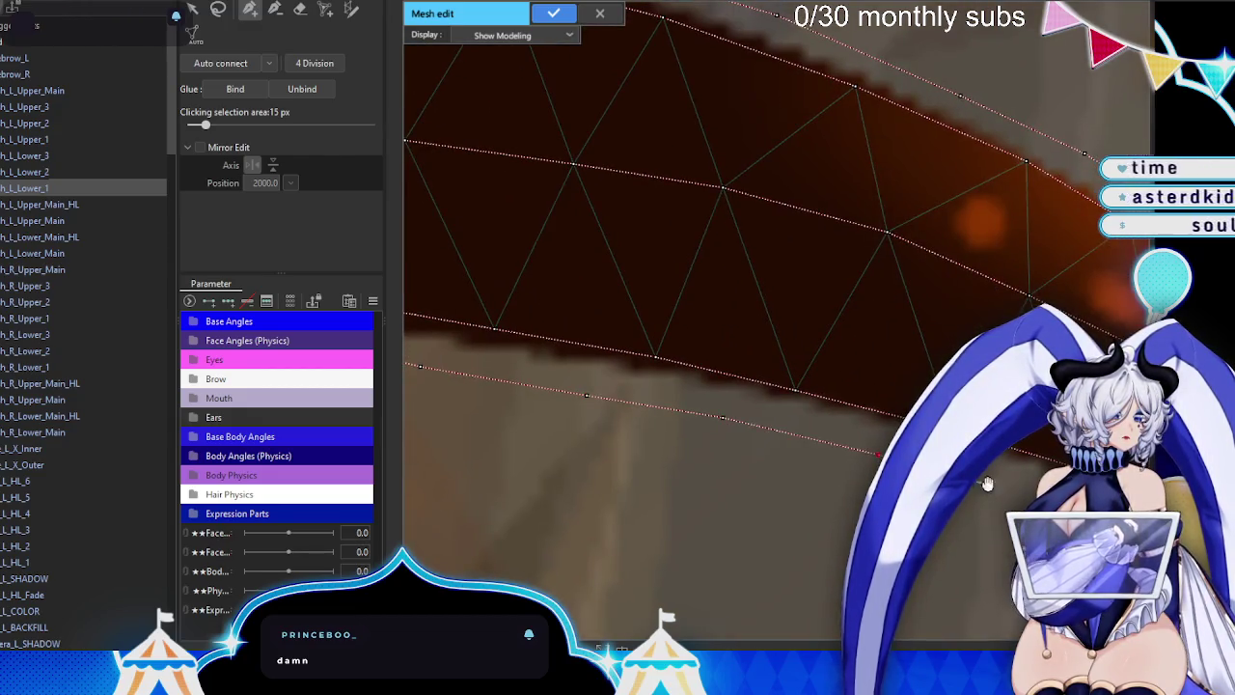
drag(987, 484, 610, 349)
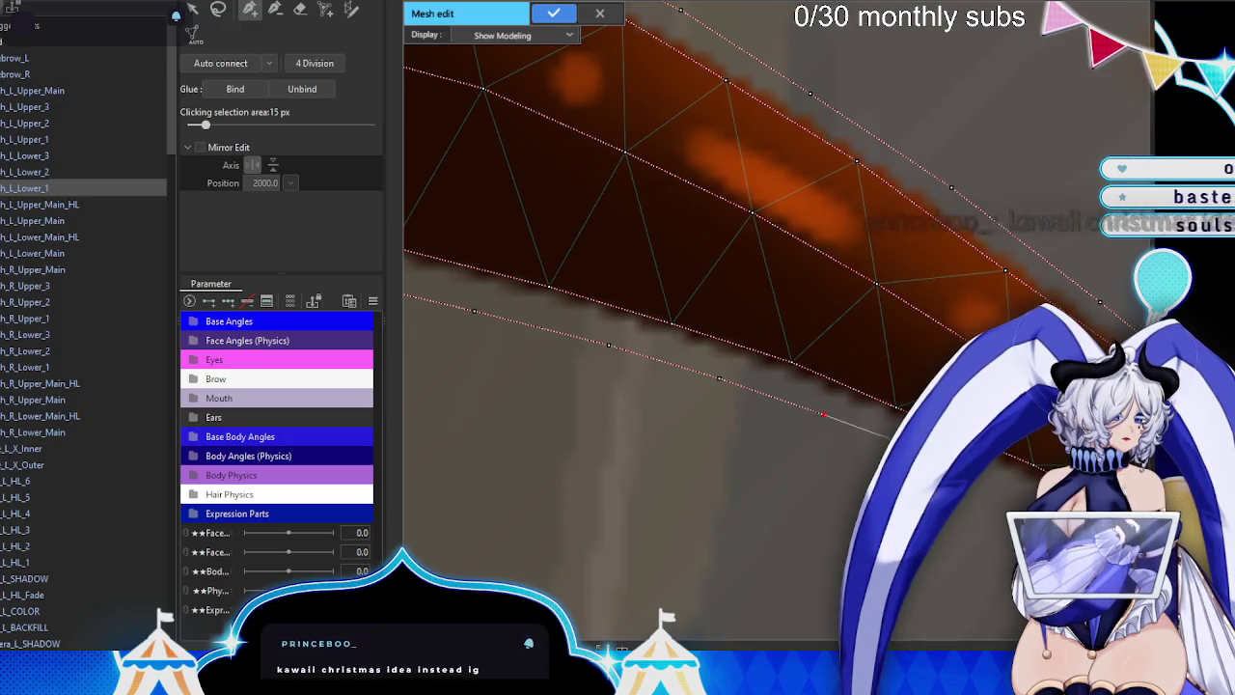
drag(989, 476, 698, 332)
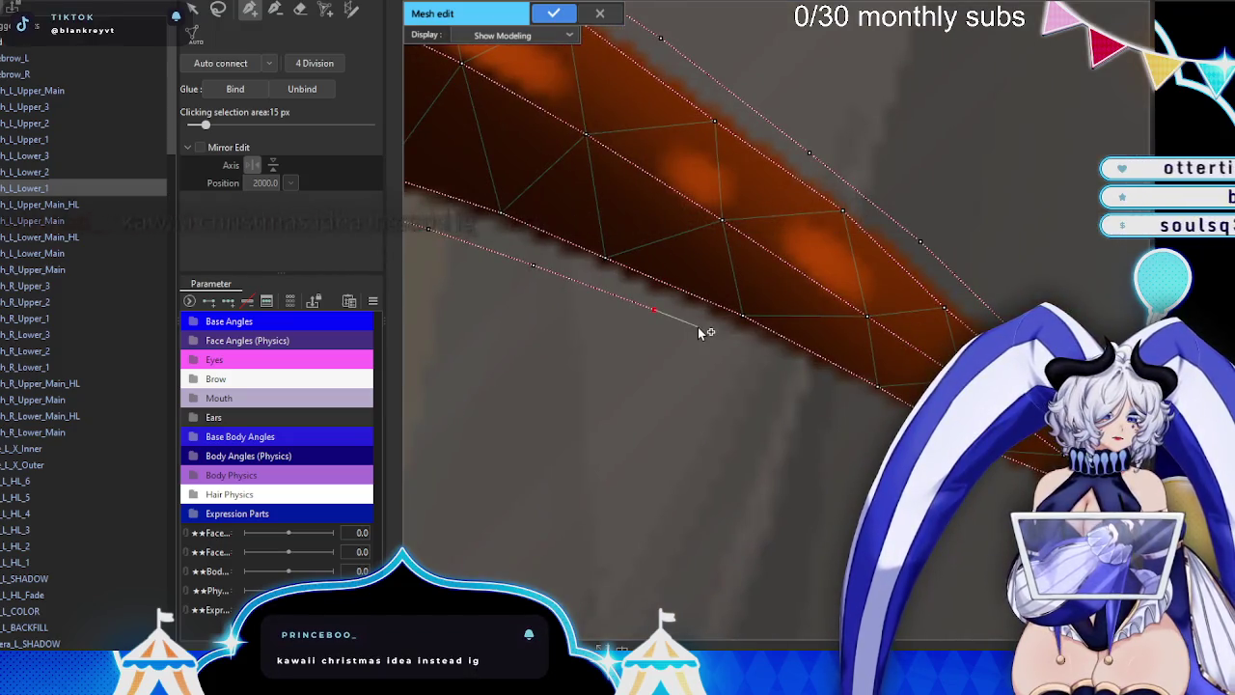
click(791, 373)
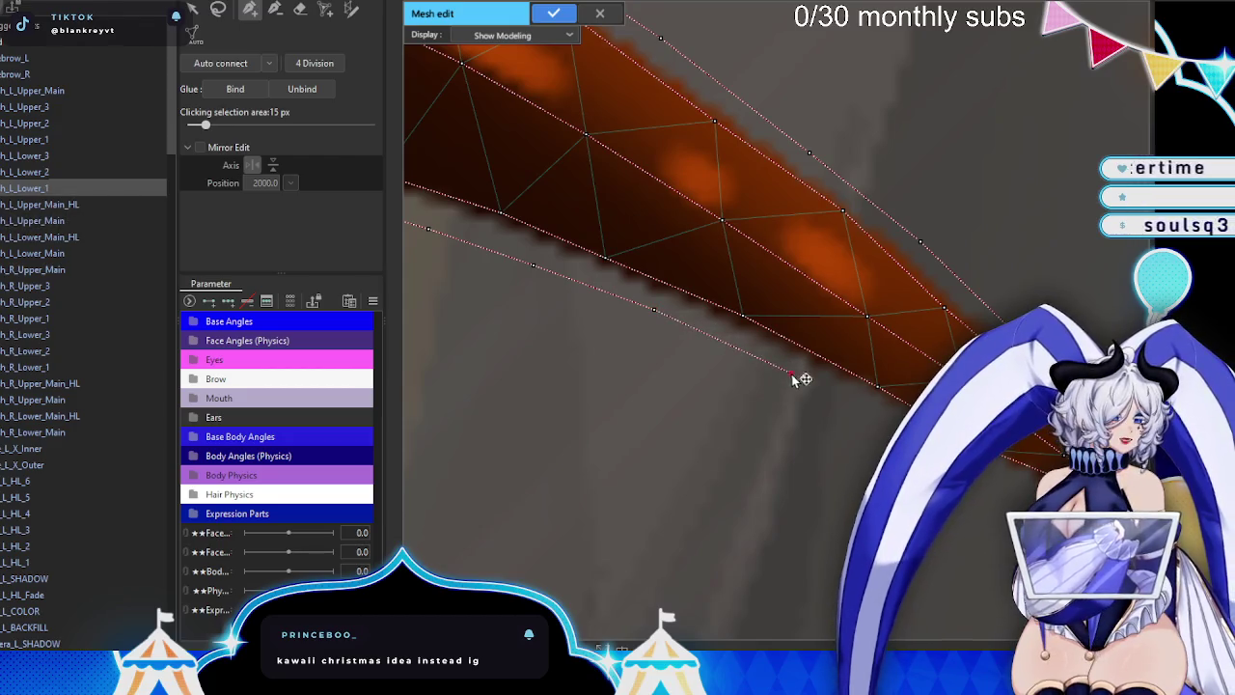
drag(791, 372, 789, 419)
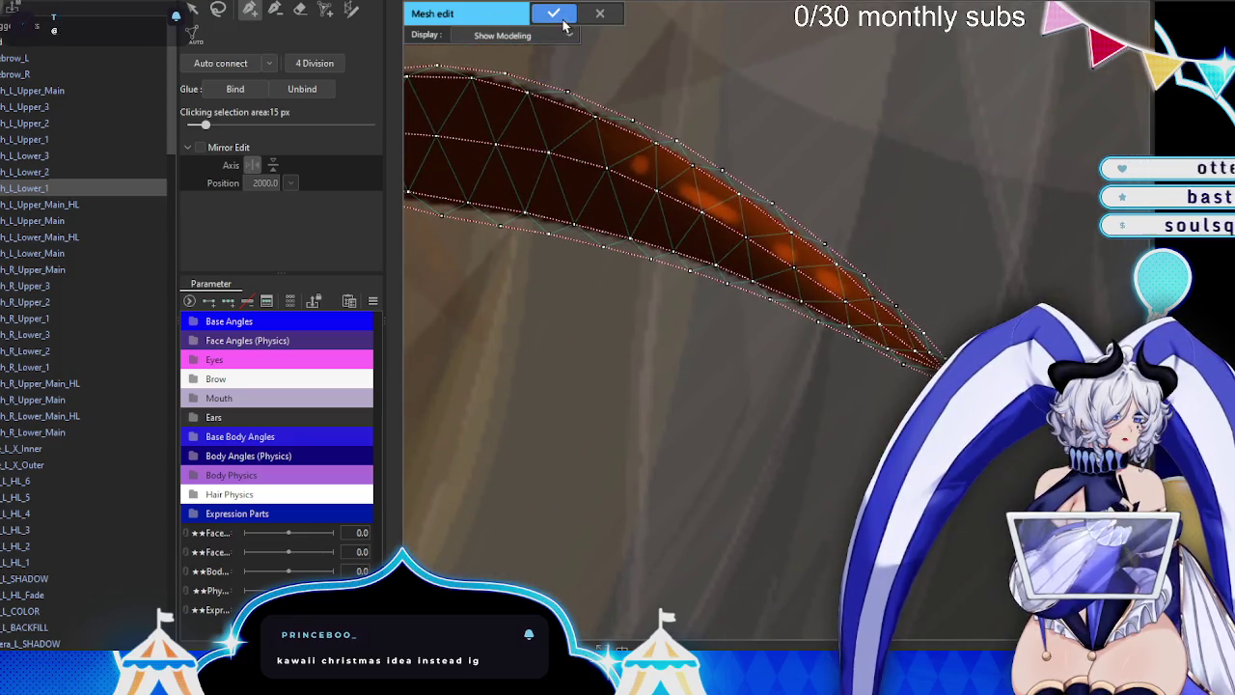
click(555, 13)
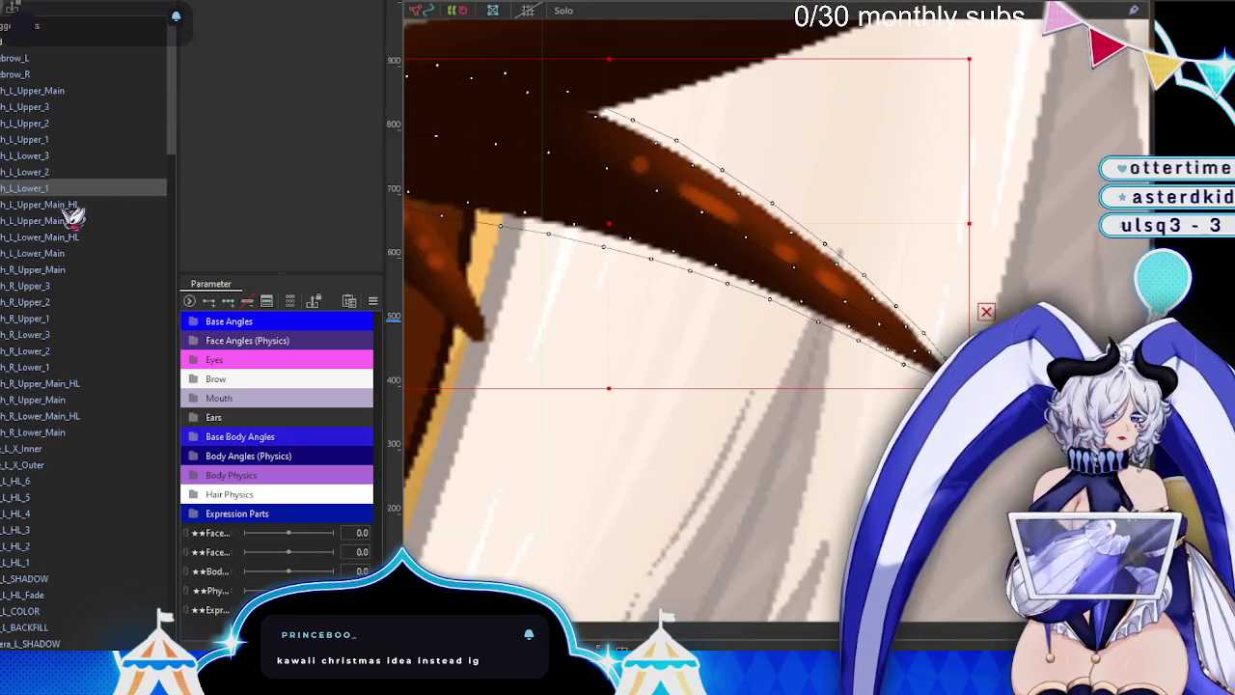
- Open the upper eyelash highlight layer in mesh editing, showing only its own artwork
click(70, 204)
key(ctrl+m)
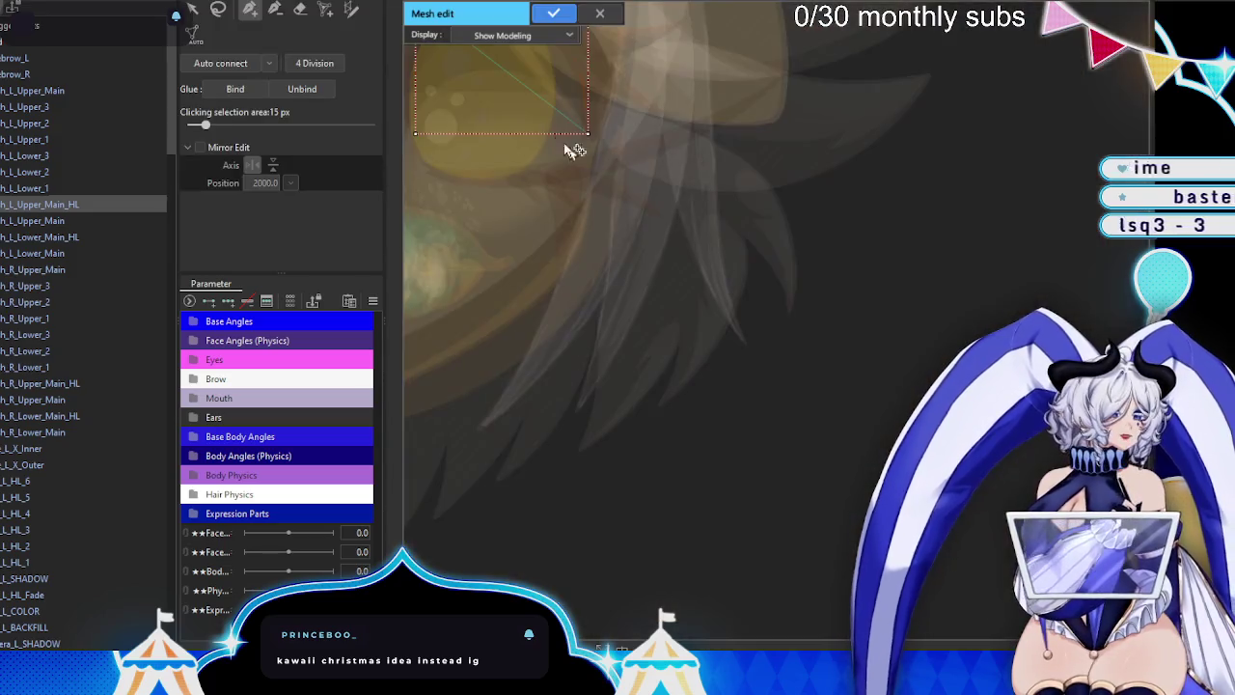
scroll(662, 314, up, 2)
scroll(605, 210, up, 2)
scroll(526, 205, up, 2)
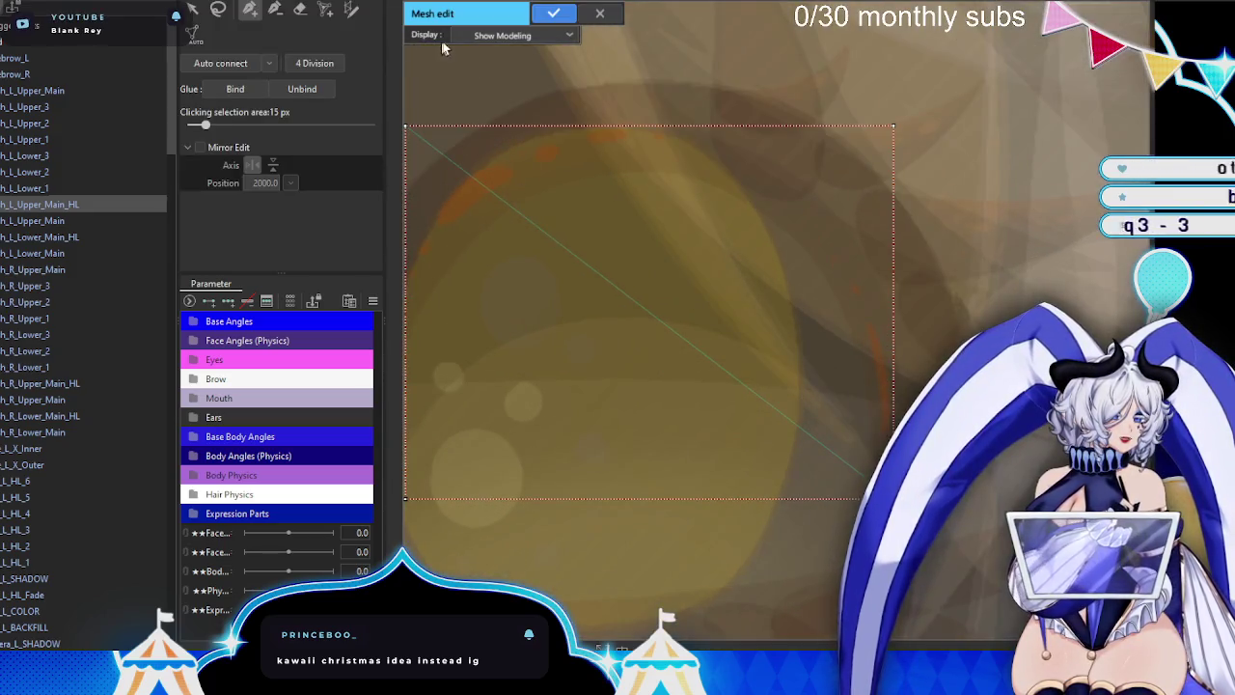
click(522, 35)
click(516, 74)
scroll(598, 202, down, 2)
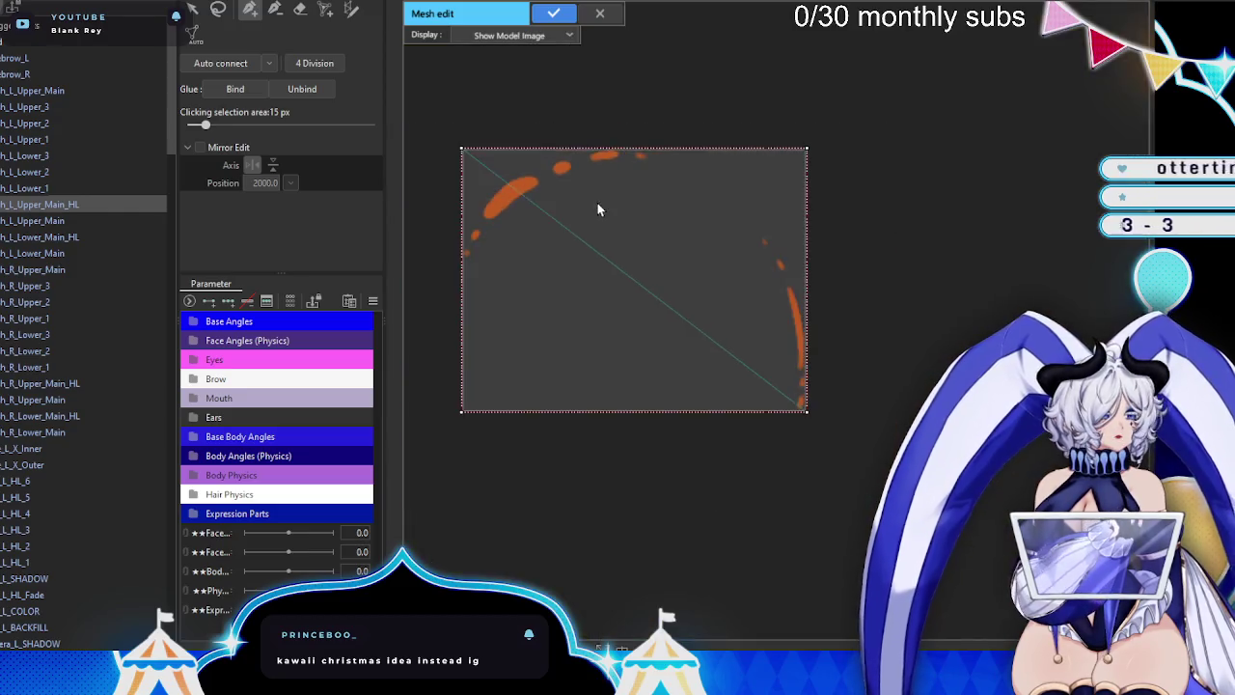
scroll(598, 202, down, 1)
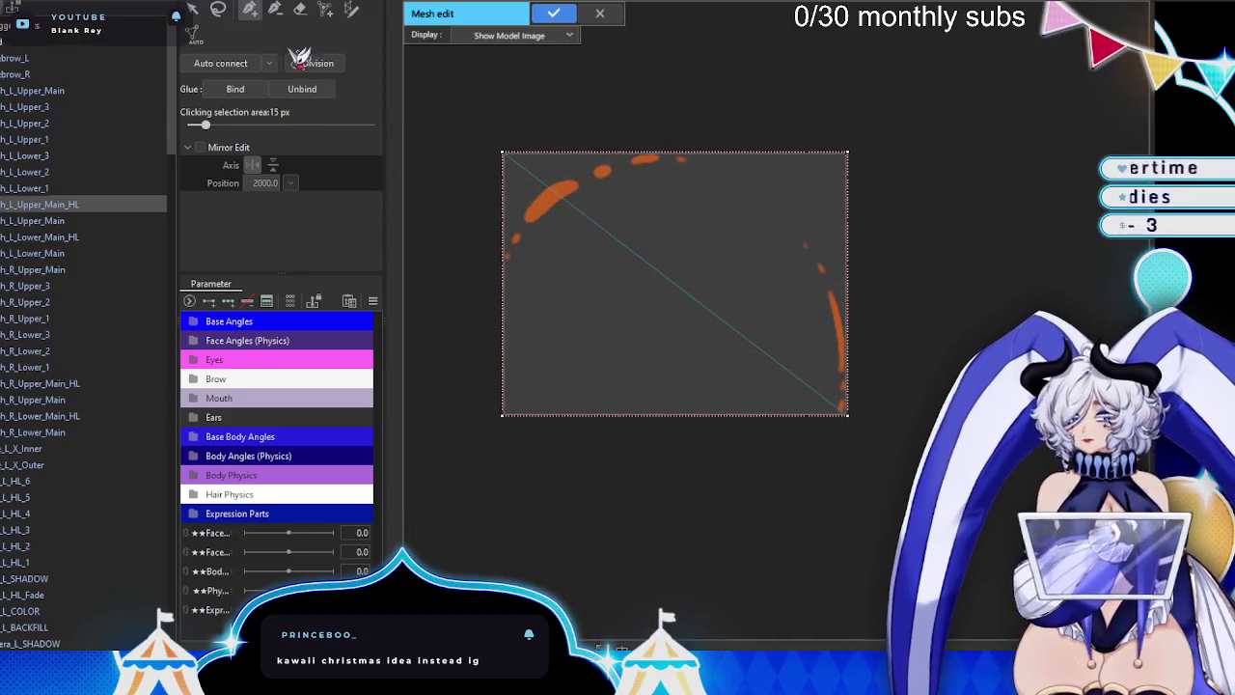
- Erase the default rectangular mesh and switch back to placing mesh points
click(300, 9)
click(537, 185)
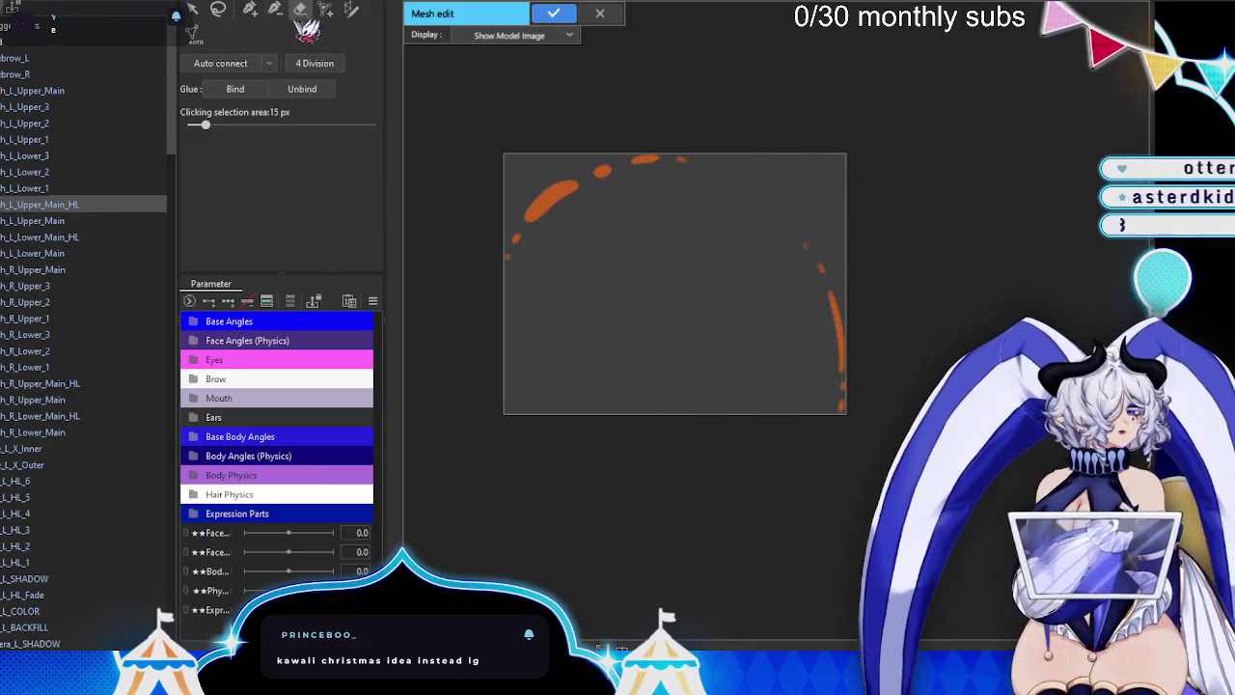
click(249, 9)
scroll(476, 171, up, 2)
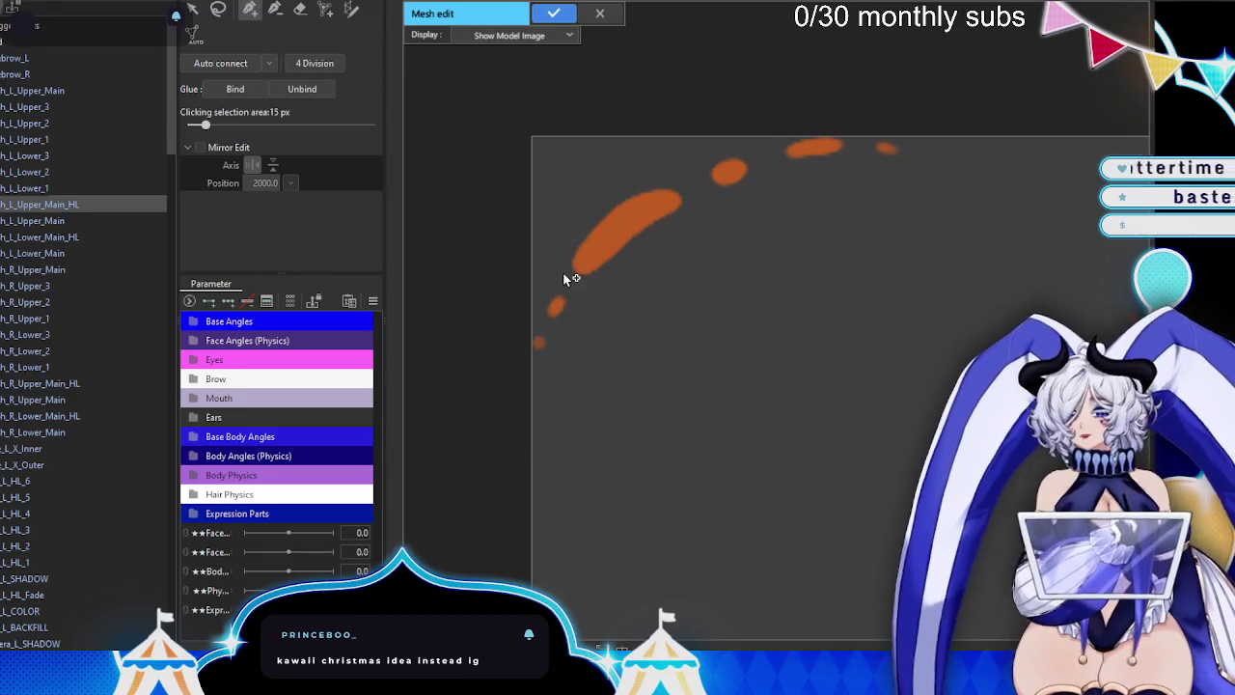
scroll(524, 309, up, 1)
scroll(521, 340, up, 1)
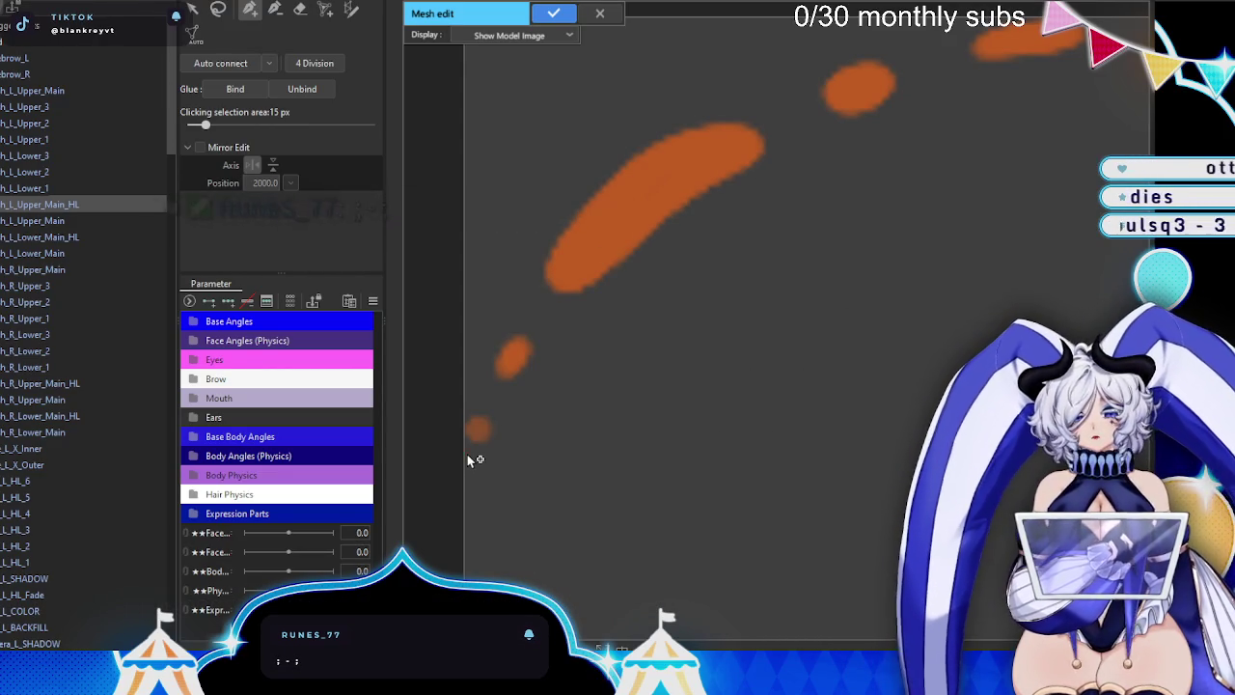
- Outline the highlight arc from its lowest dot, around the right tip and back along the top
click(467, 454)
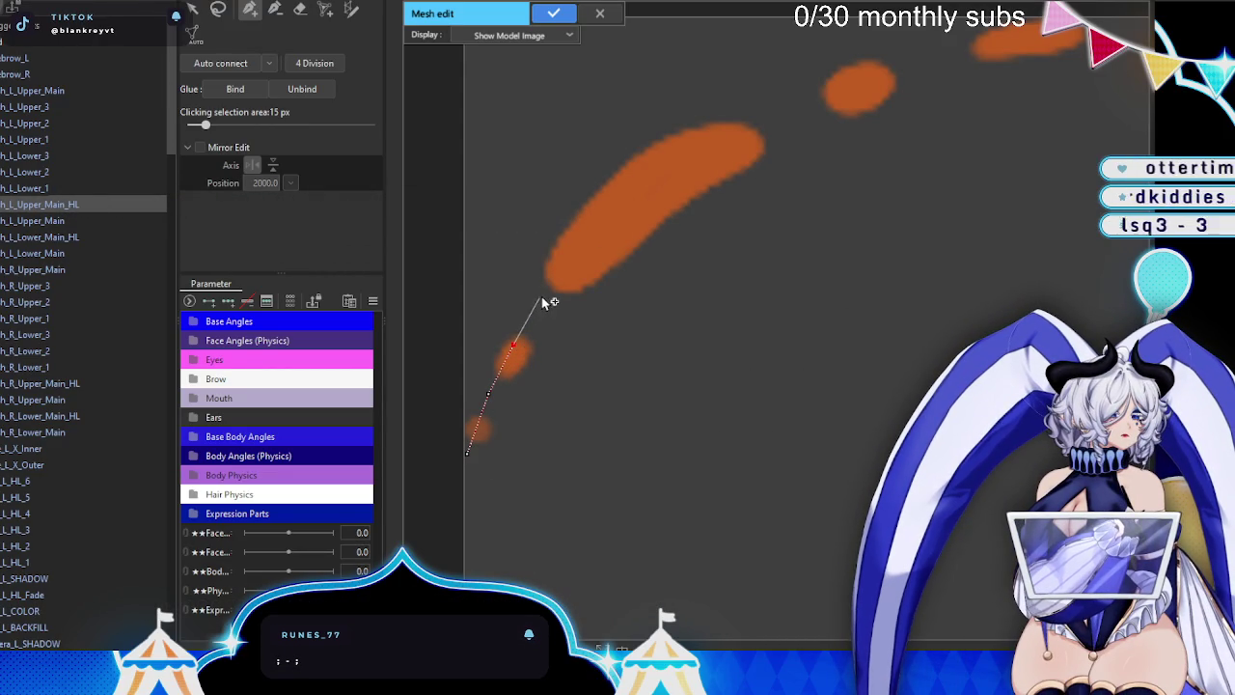
click(585, 239)
click(635, 195)
click(695, 157)
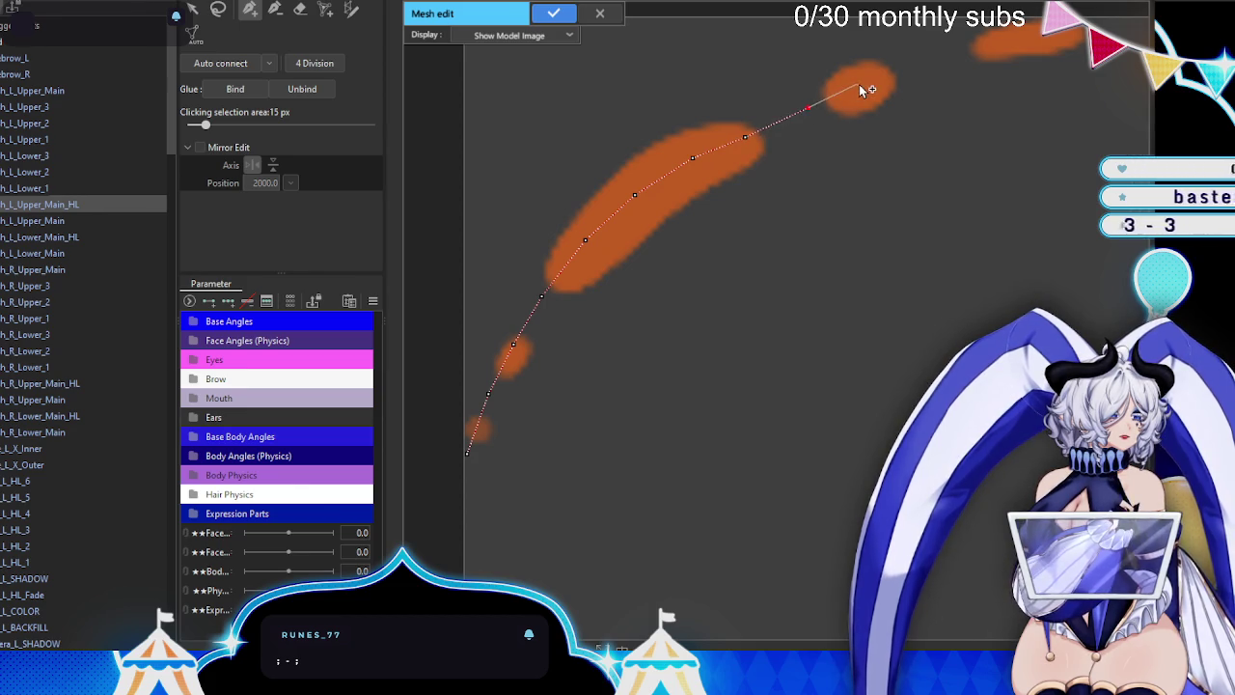
drag(859, 84, 559, 152)
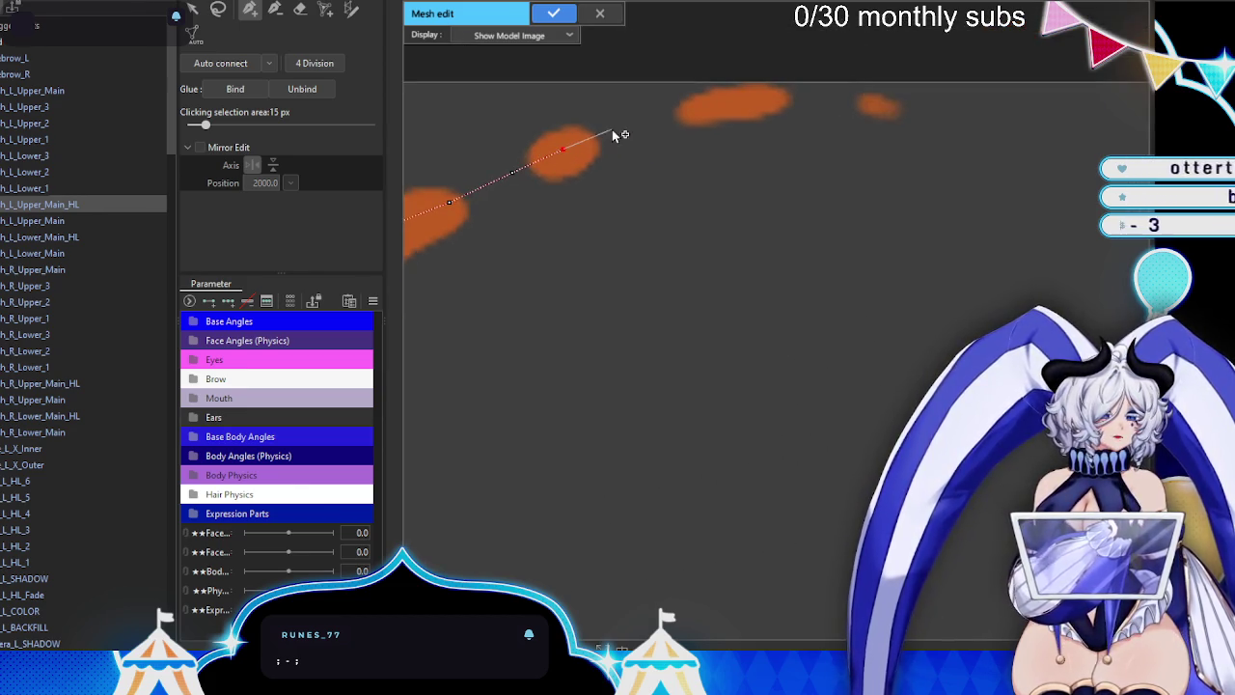
click(699, 107)
click(777, 96)
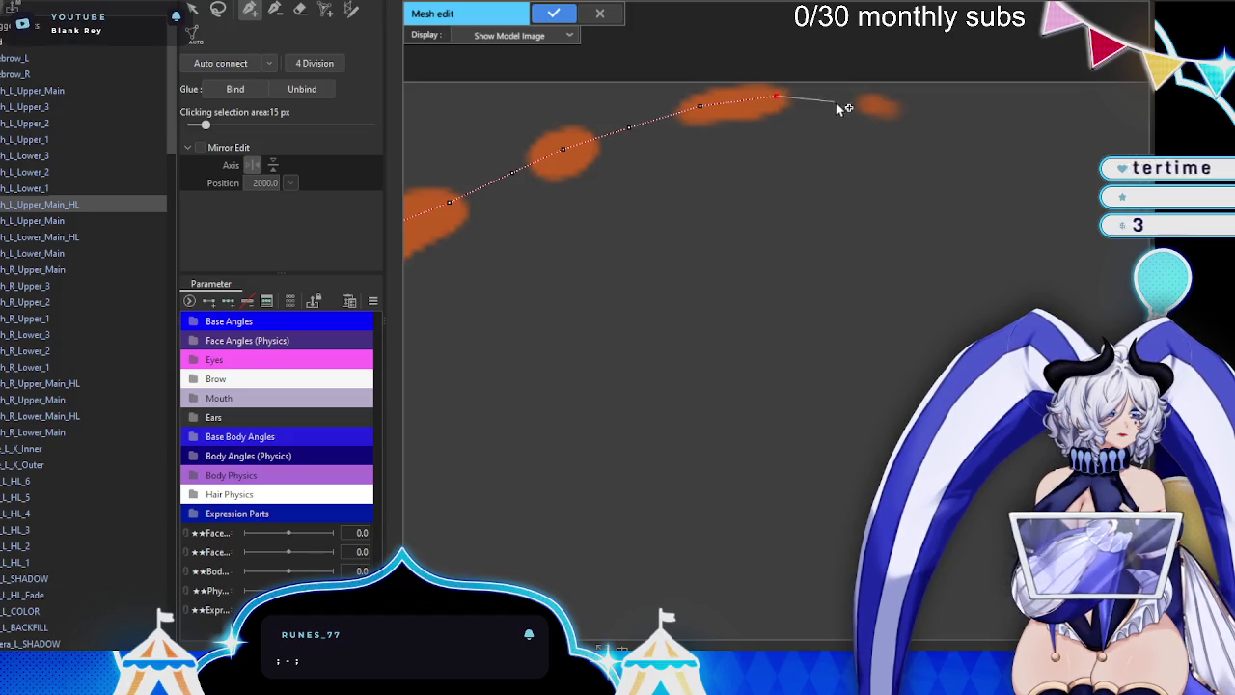
click(969, 125)
click(929, 75)
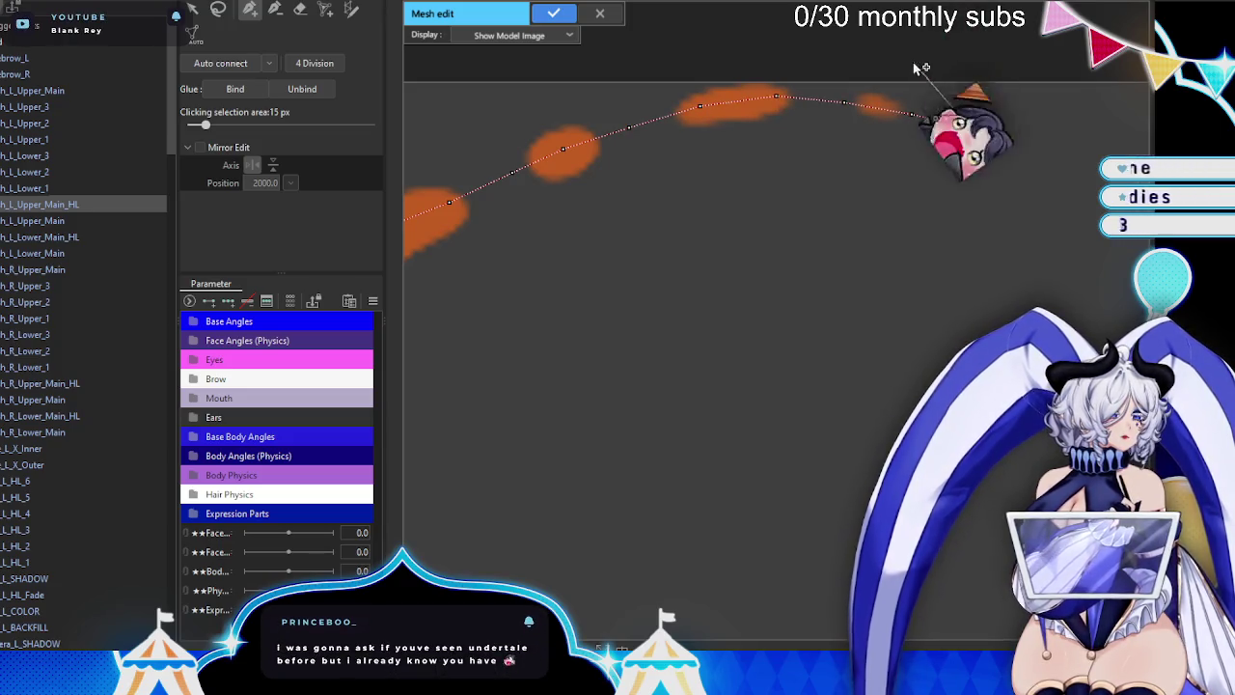
click(873, 61)
click(808, 53)
click(722, 53)
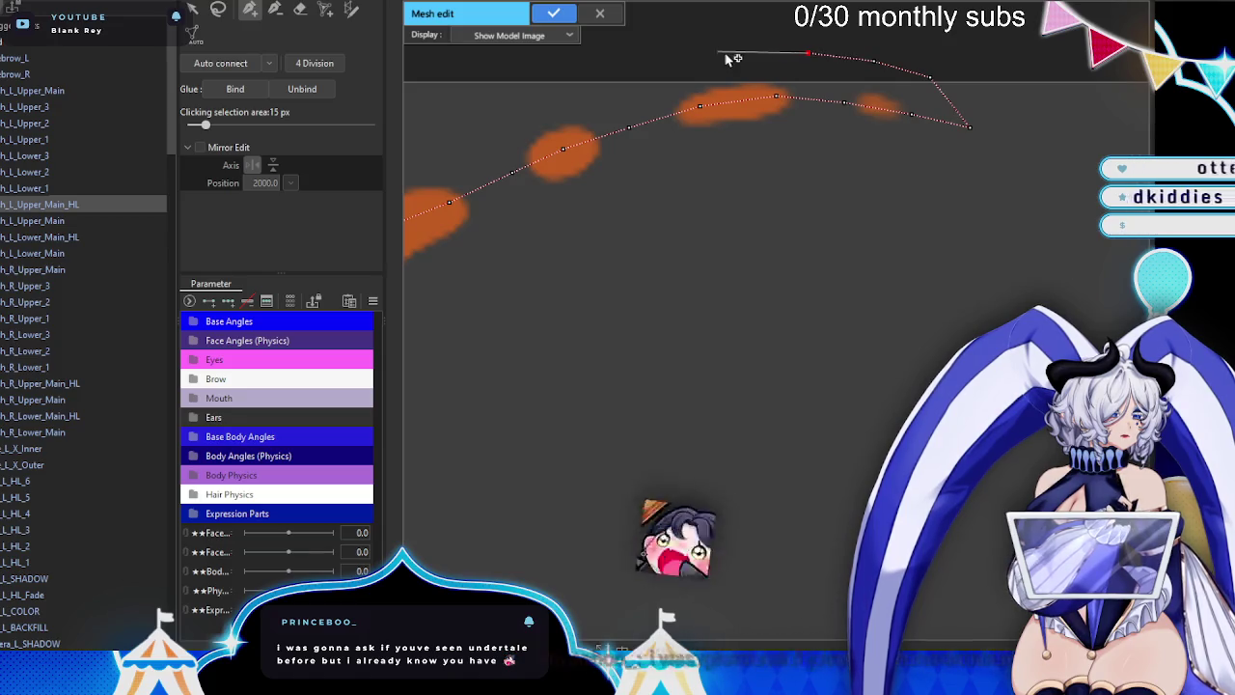
drag(707, 99, 837, 123)
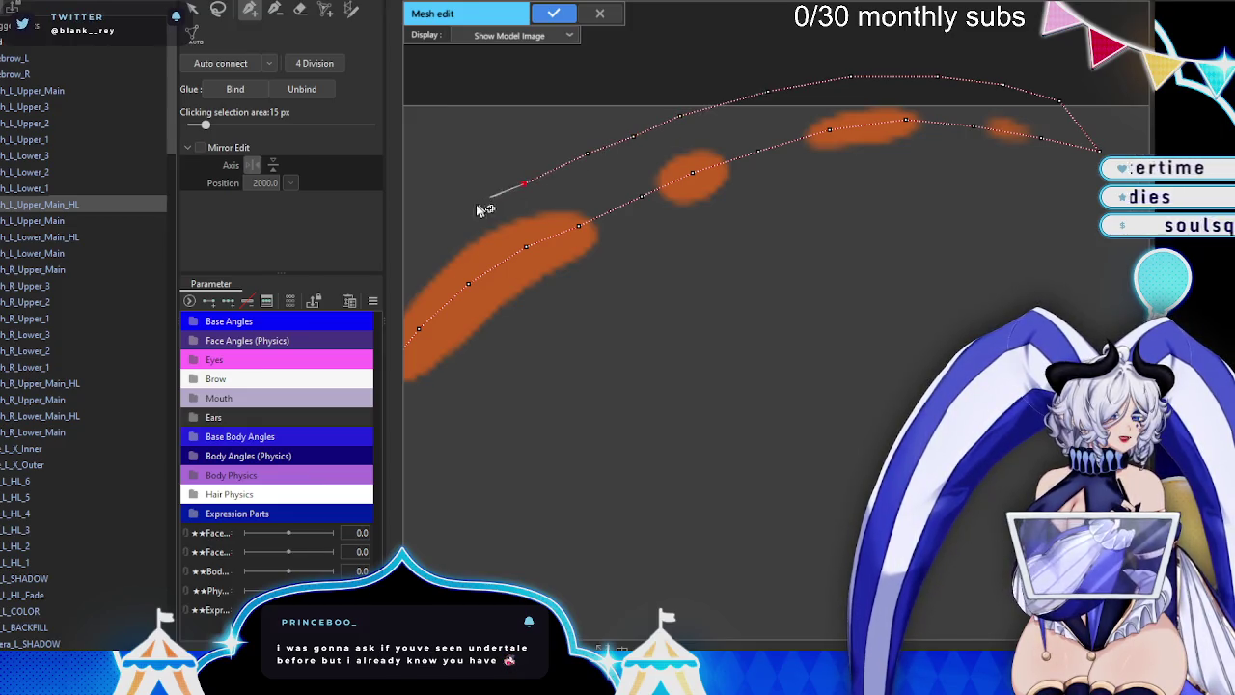
- Trace the mesh outline around the highlight arc's left end
drag(475, 215, 679, 132)
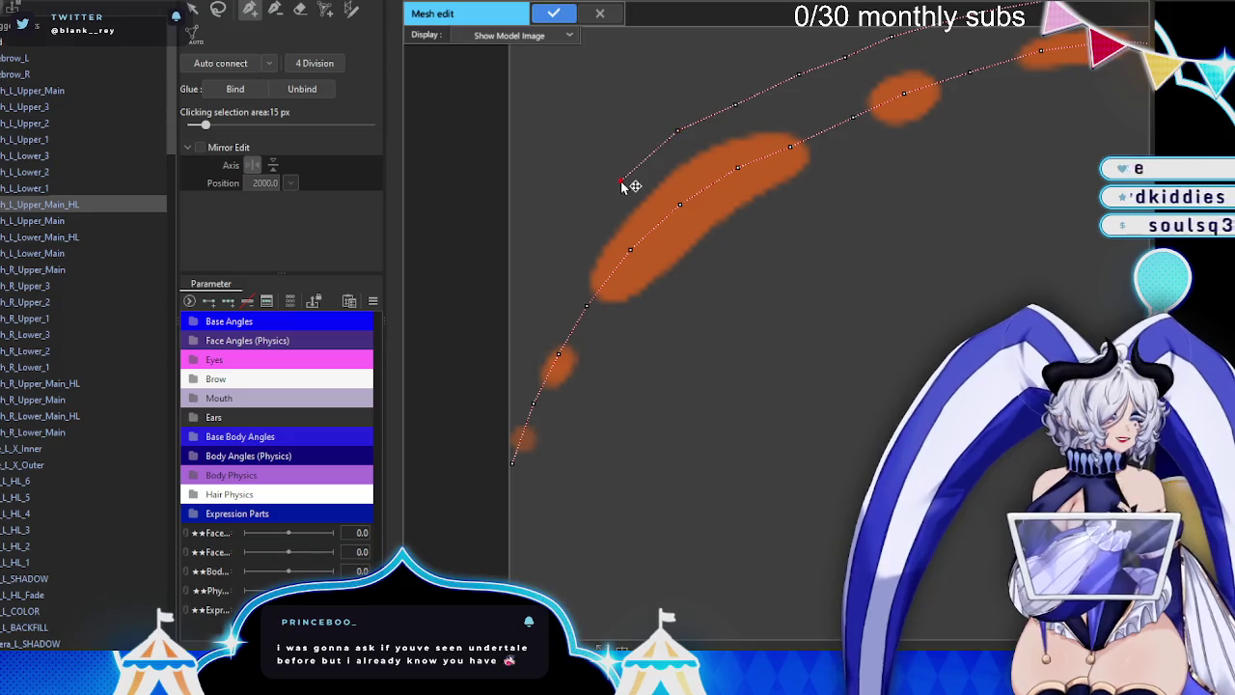
drag(623, 185, 605, 137)
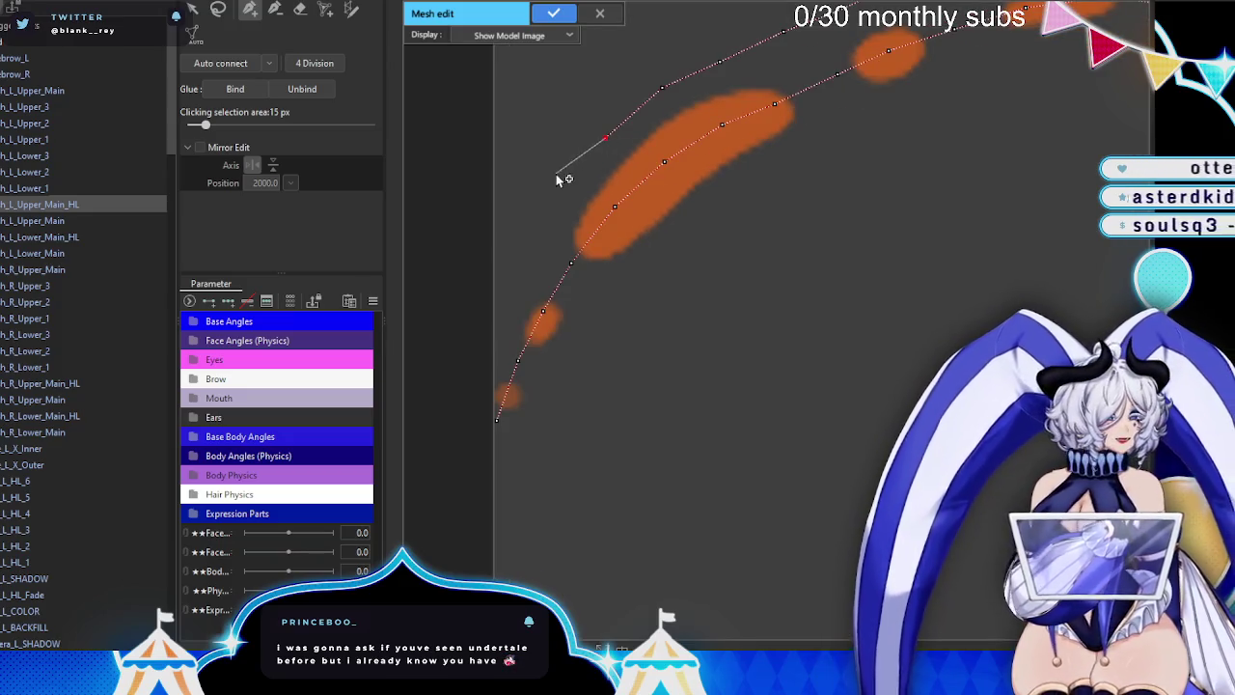
click(493, 309)
click(482, 376)
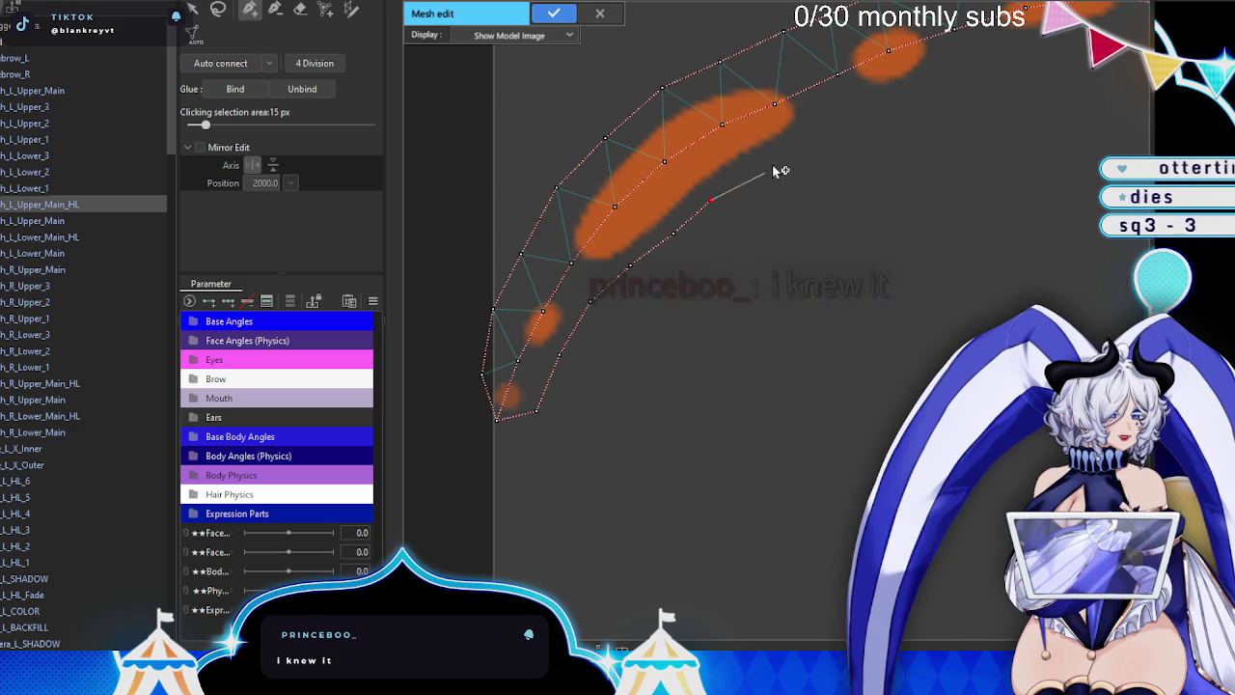
- Trace the arc's lower edge out to its right end with mesh points
mouse_move(786, 171)
mouse_down()
mouse_move(519, 270)
mouse_move(560, 272)
mouse_up()
click(562, 272)
click(619, 236)
click(673, 206)
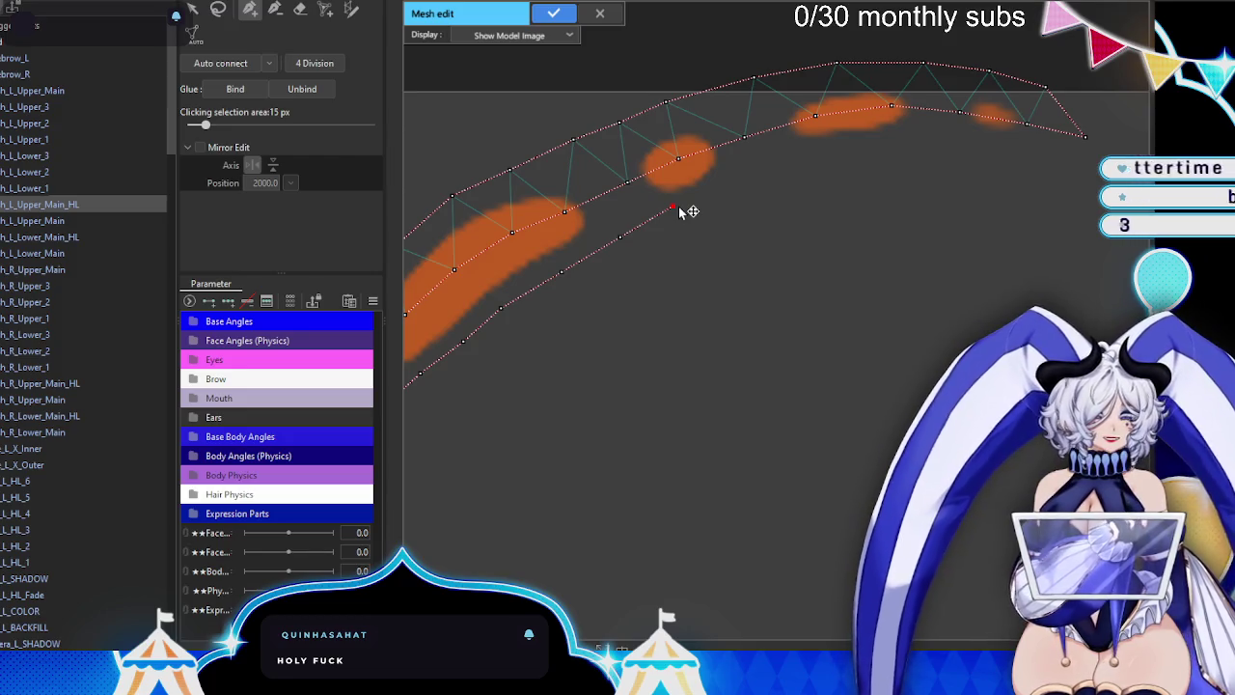
click(735, 180)
click(805, 161)
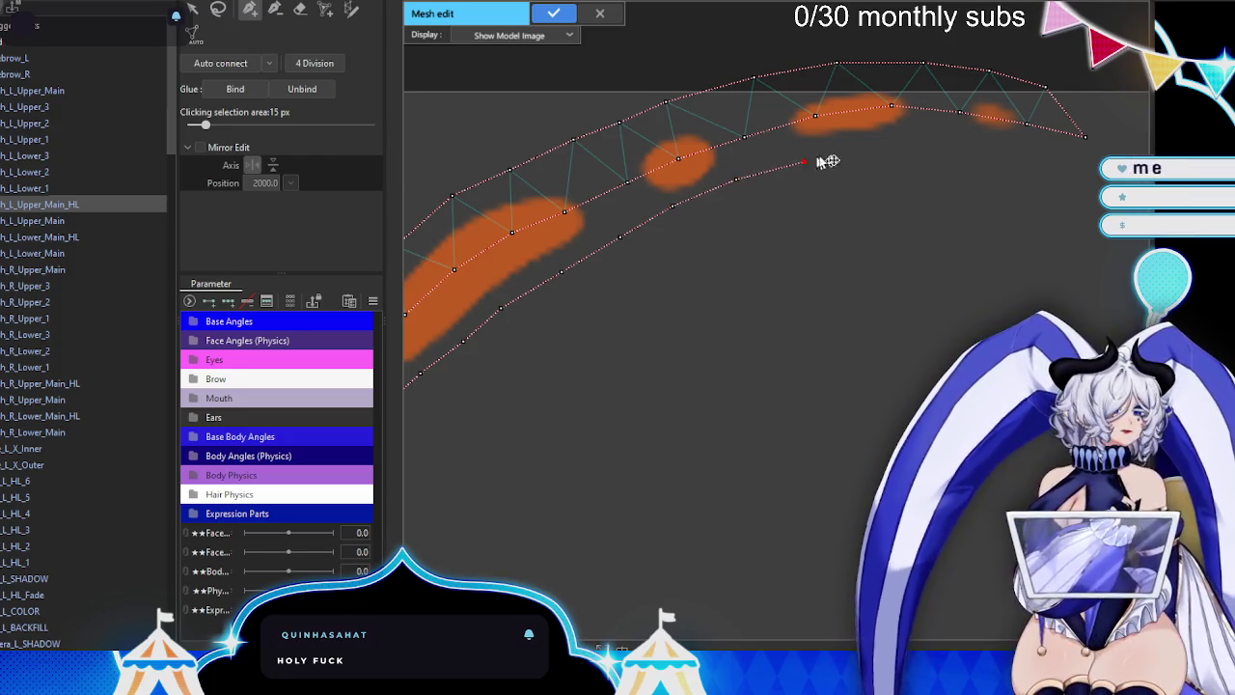
click(856, 149)
click(923, 142)
click(992, 143)
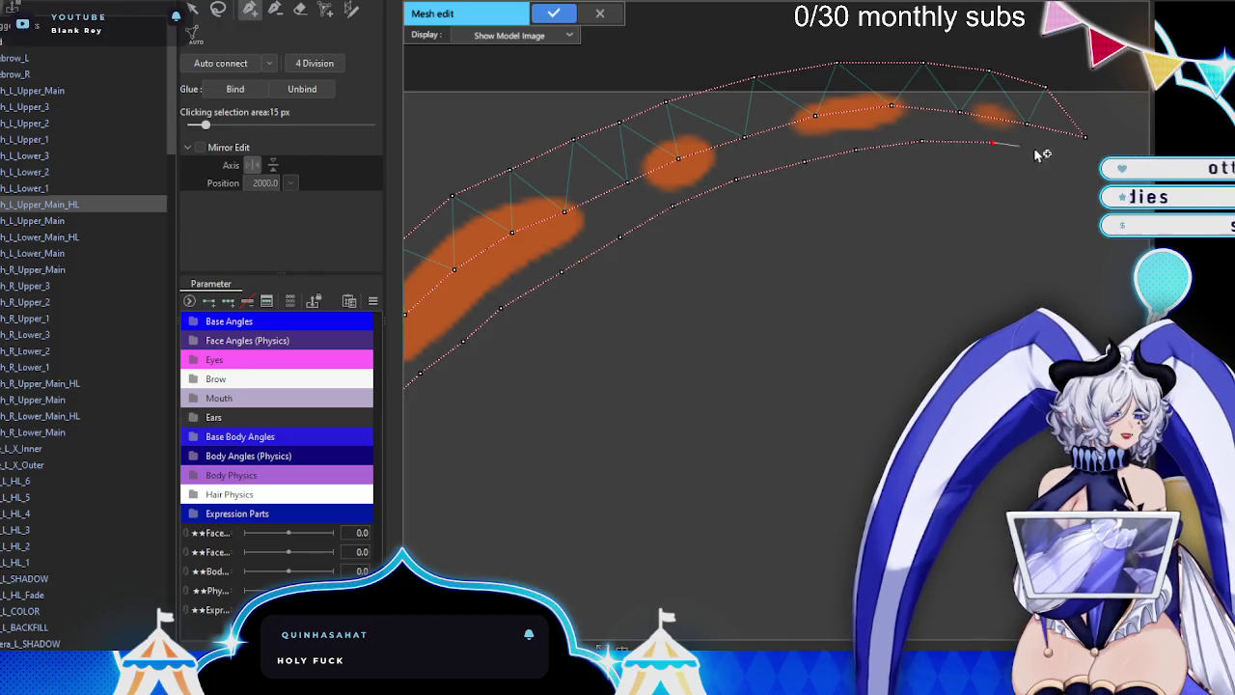
click(1047, 150)
scroll(1013, 164, down, 3)
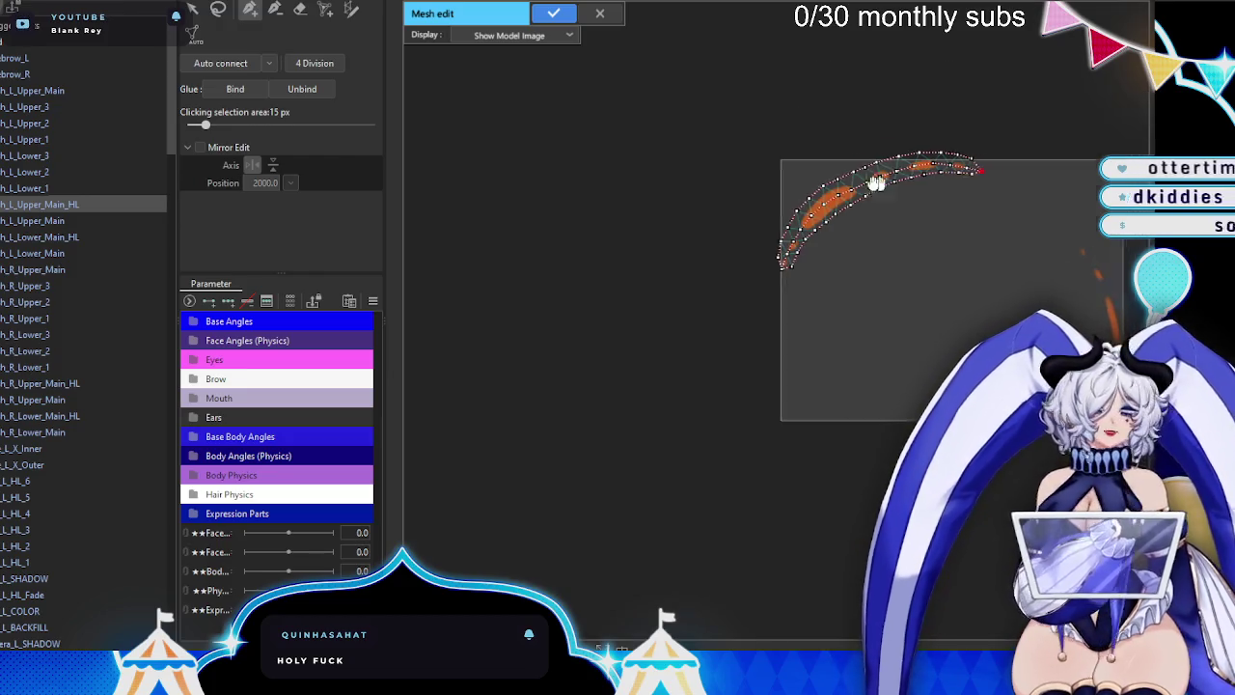
- Start the right orange strand's outline at its top and trace down to its bottom tip
scroll(908, 212, down, 3)
scroll(858, 247, up, 5)
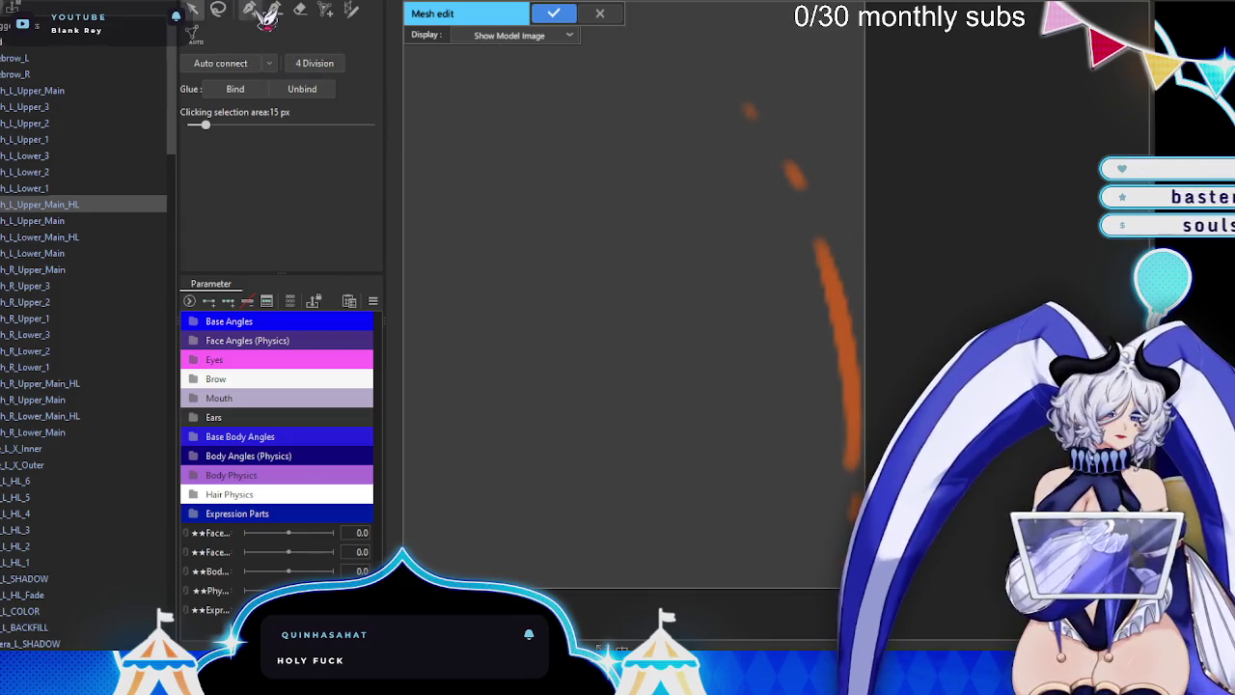
click(746, 96)
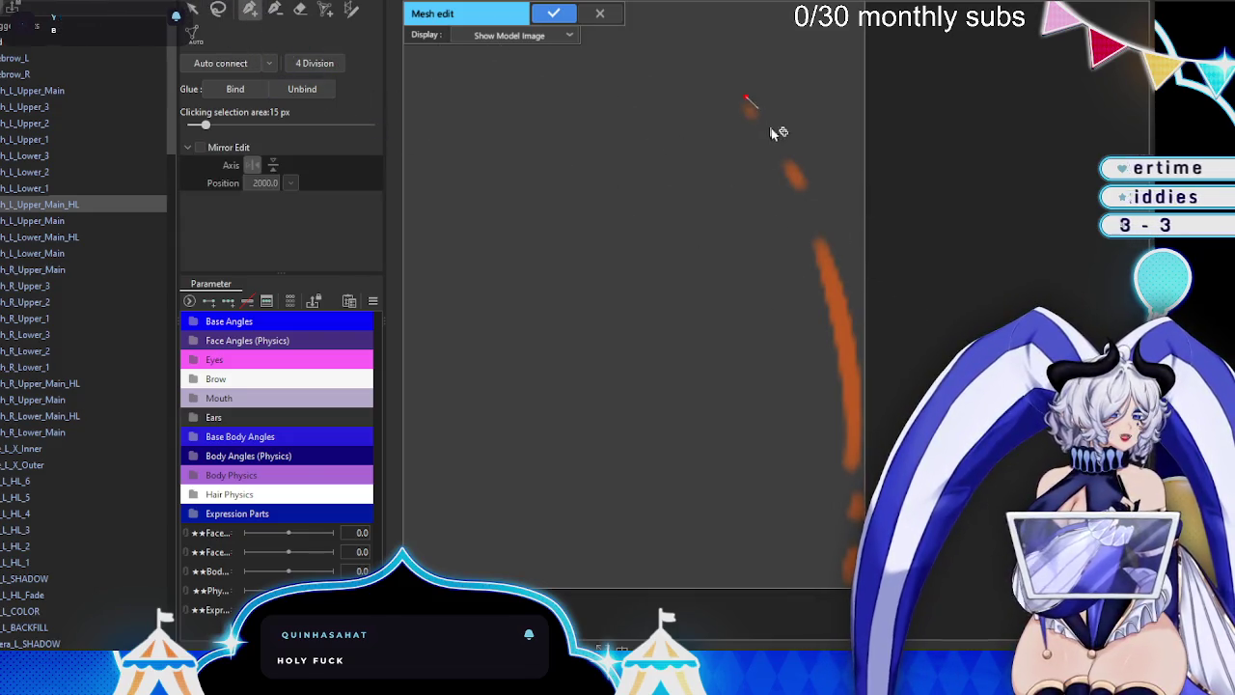
click(824, 234)
click(840, 294)
click(850, 337)
click(856, 399)
click(855, 452)
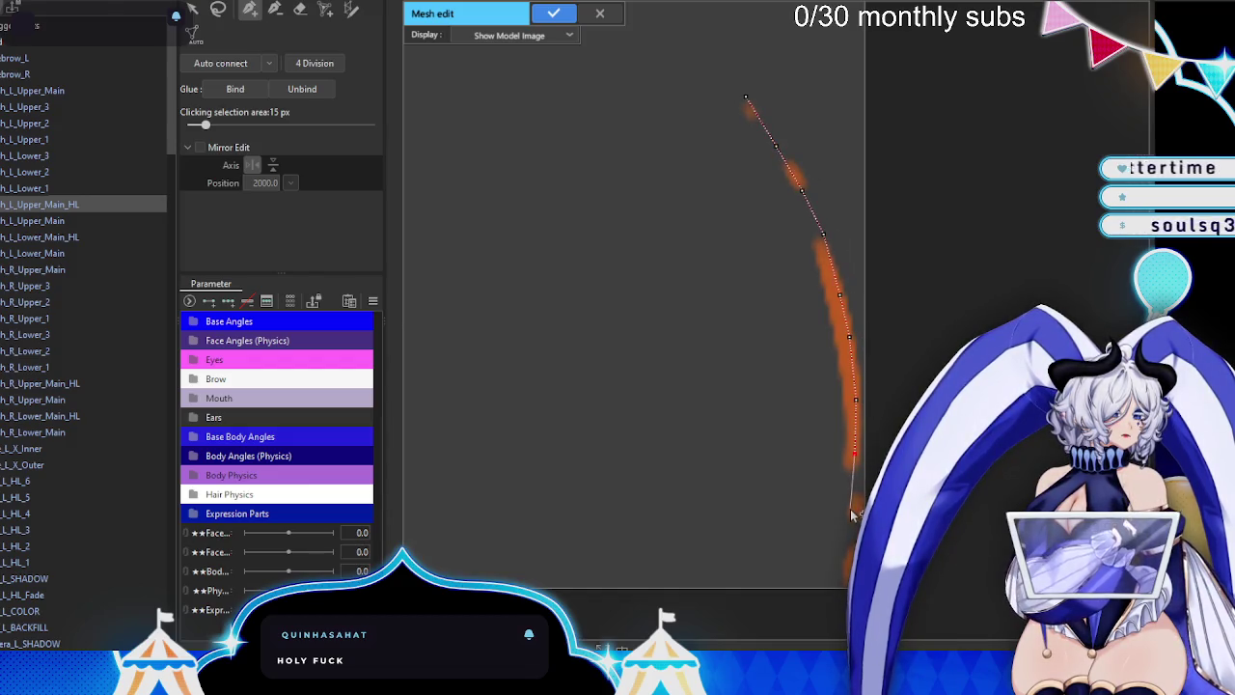
click(846, 577)
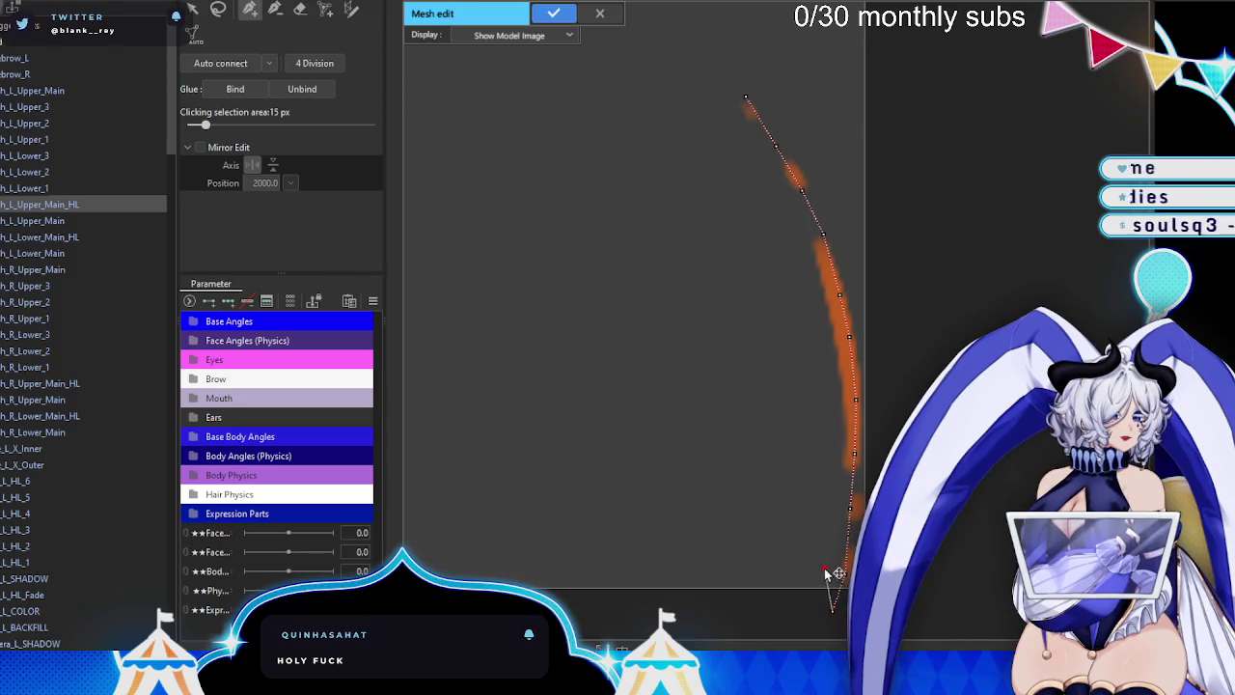
- Trace the outline back up the strand's left edge to its top
click(832, 522)
click(831, 484)
click(831, 424)
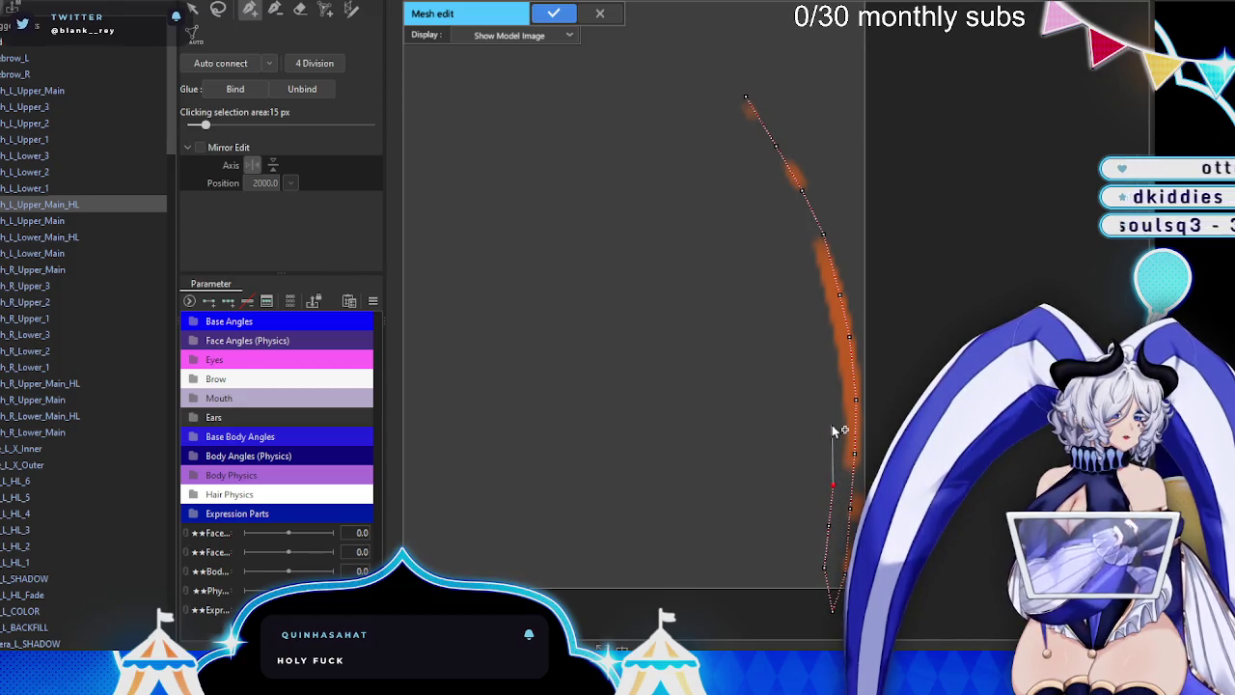
click(828, 373)
click(819, 318)
click(807, 270)
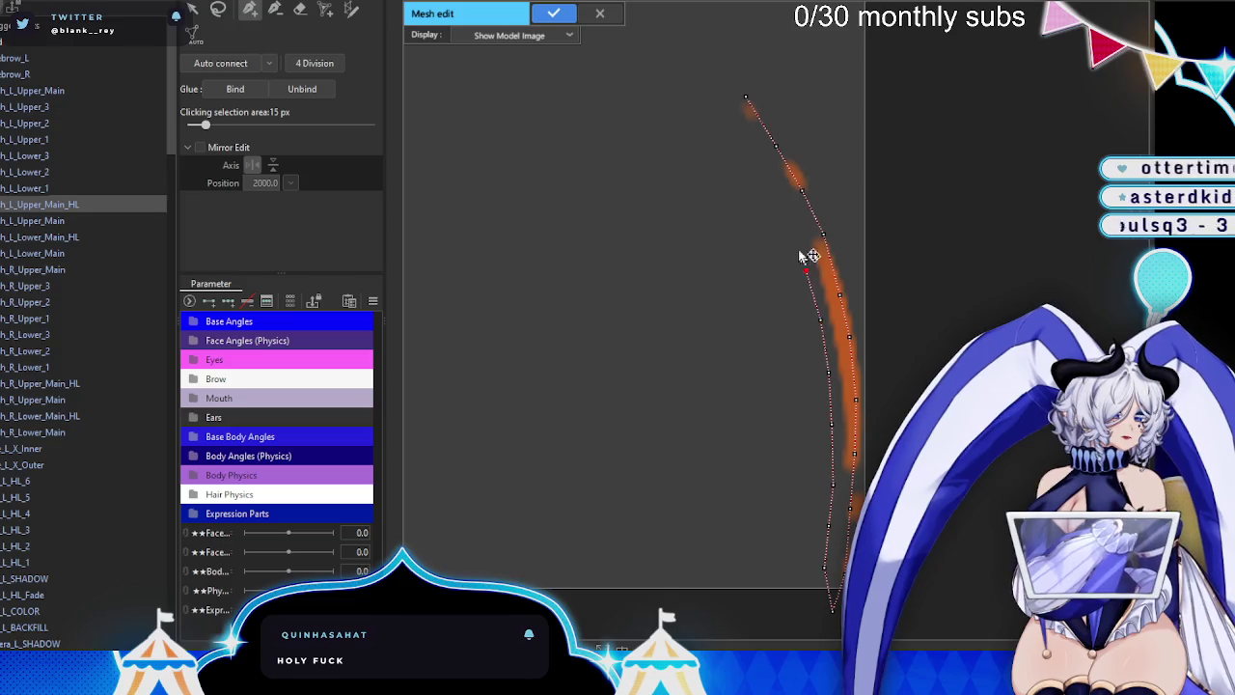
click(786, 223)
click(763, 179)
click(739, 130)
click(722, 96)
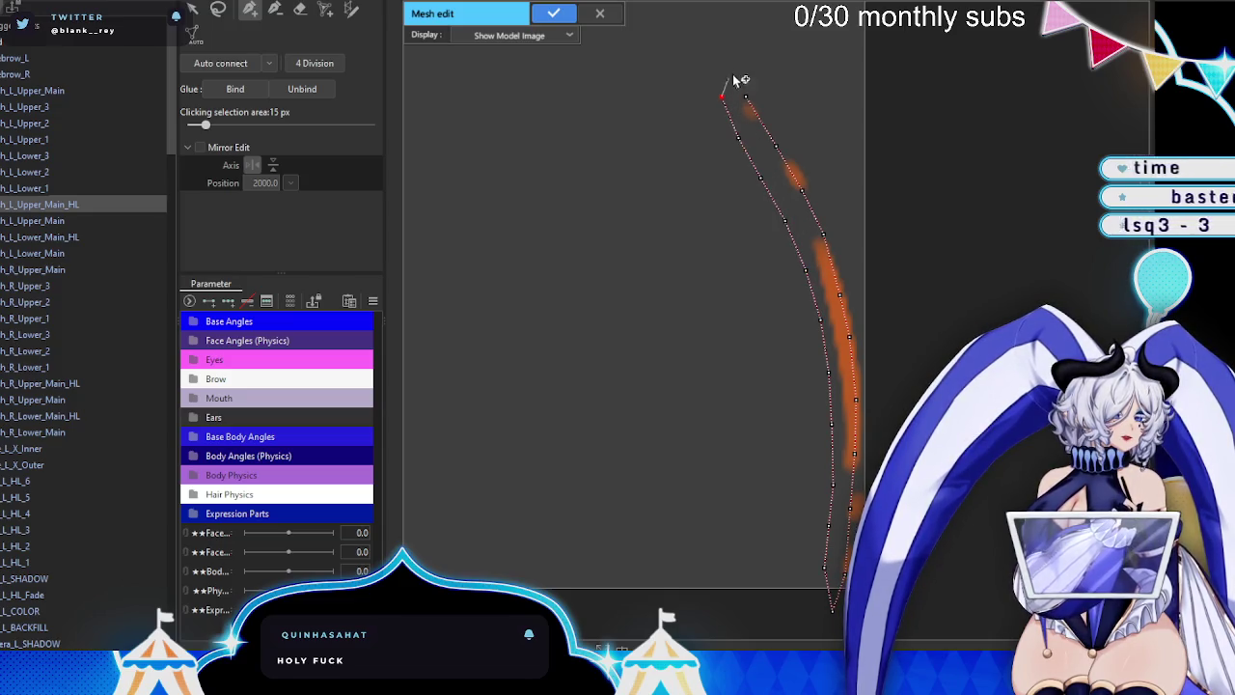
click(735, 68)
- Close the strand outline down its right edge, then apply the finished meshes
click(784, 100)
click(812, 155)
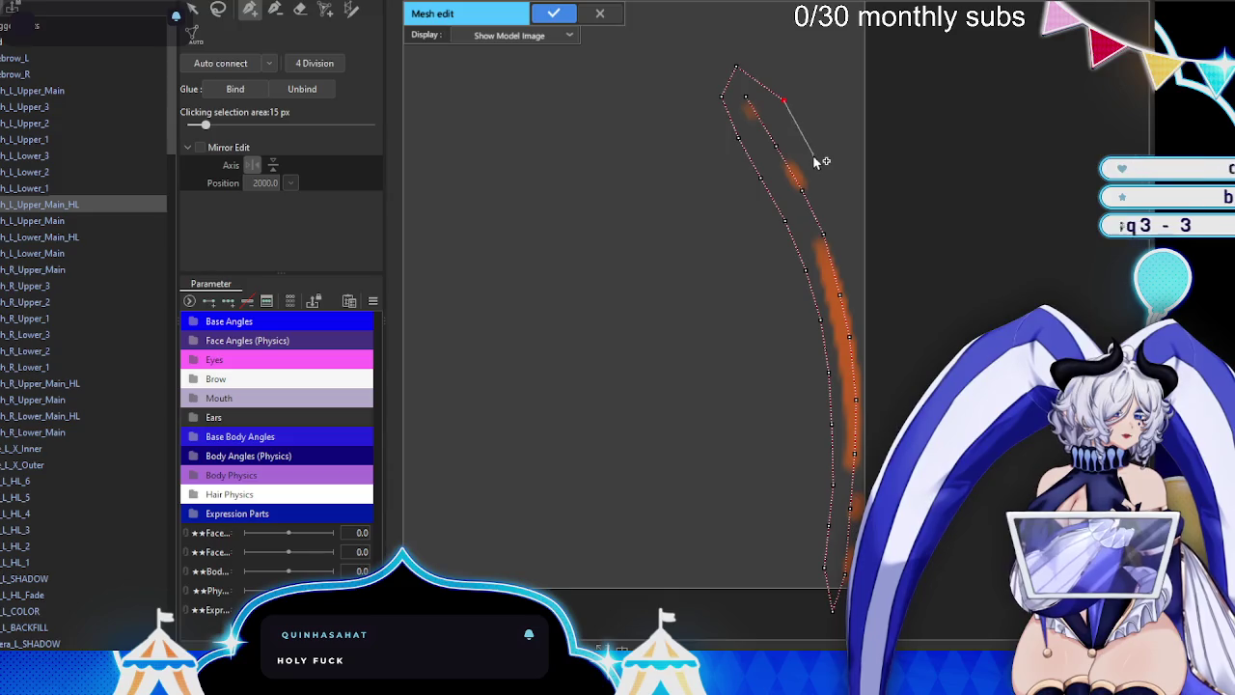
click(837, 204)
click(857, 254)
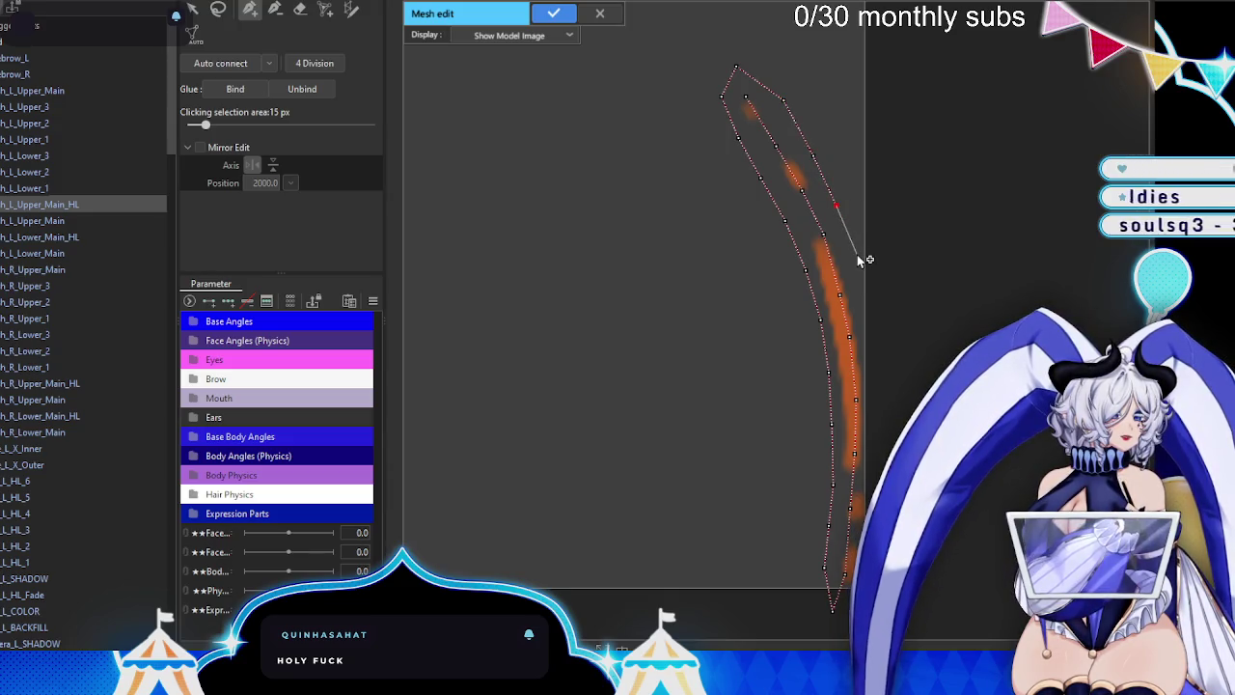
click(870, 309)
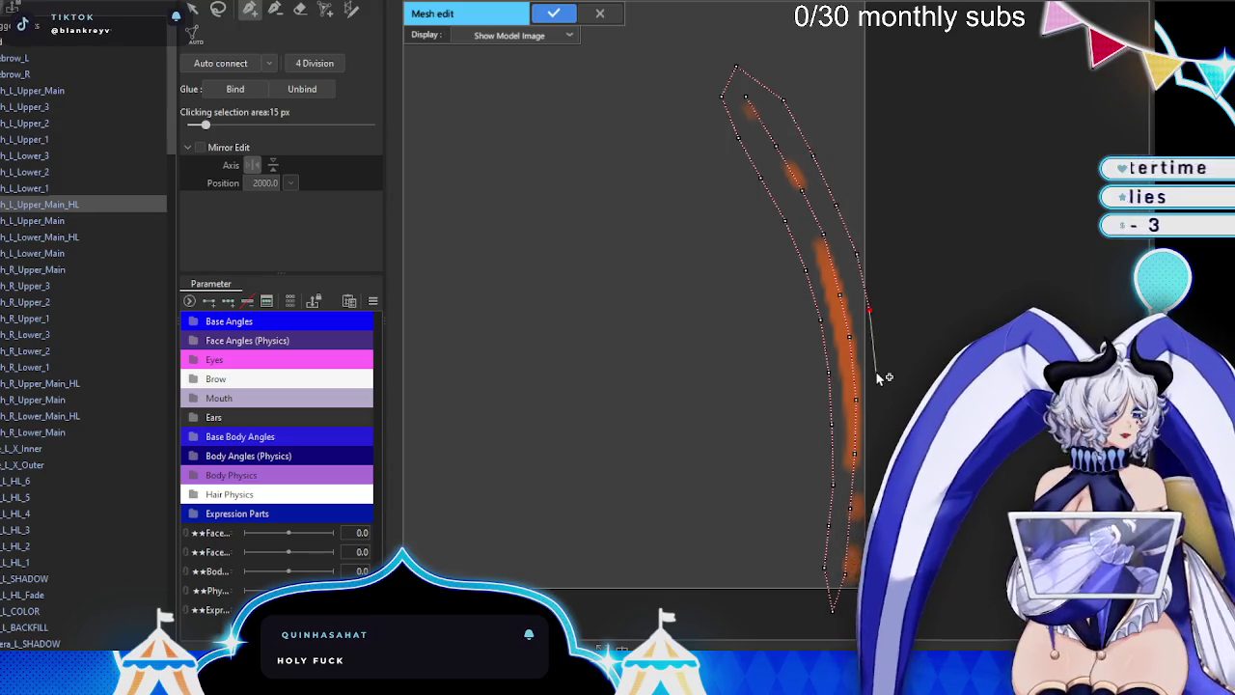
click(875, 371)
click(877, 435)
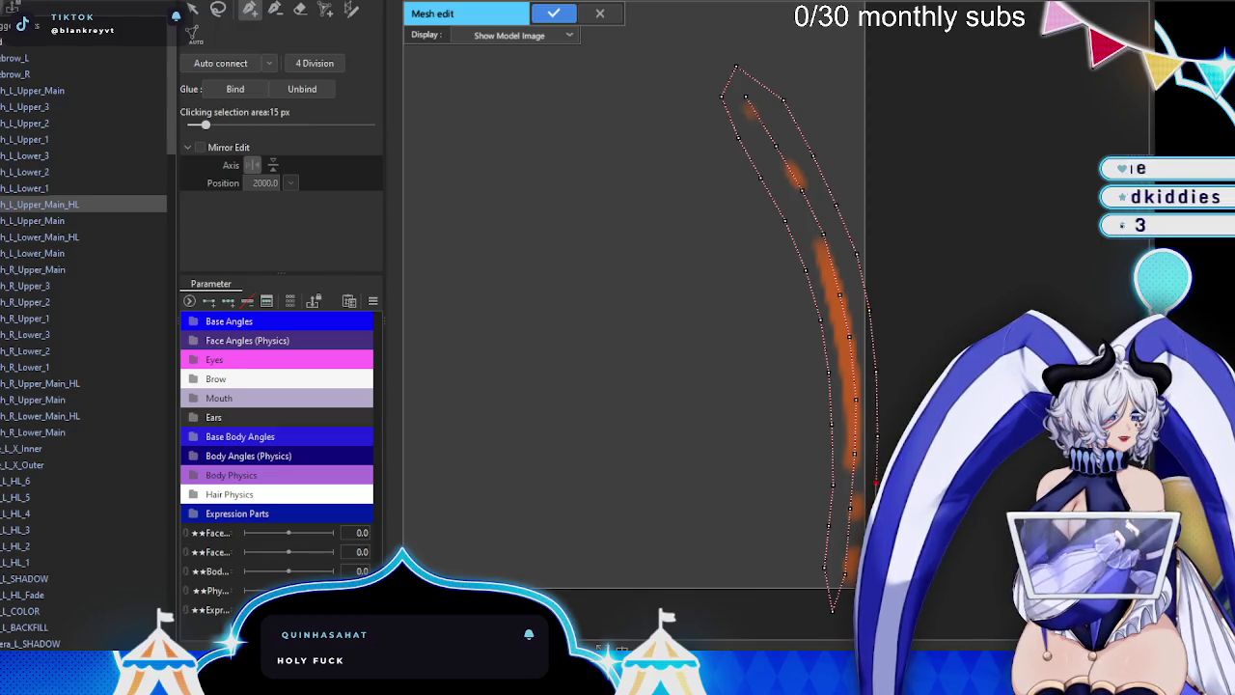
click(832, 610)
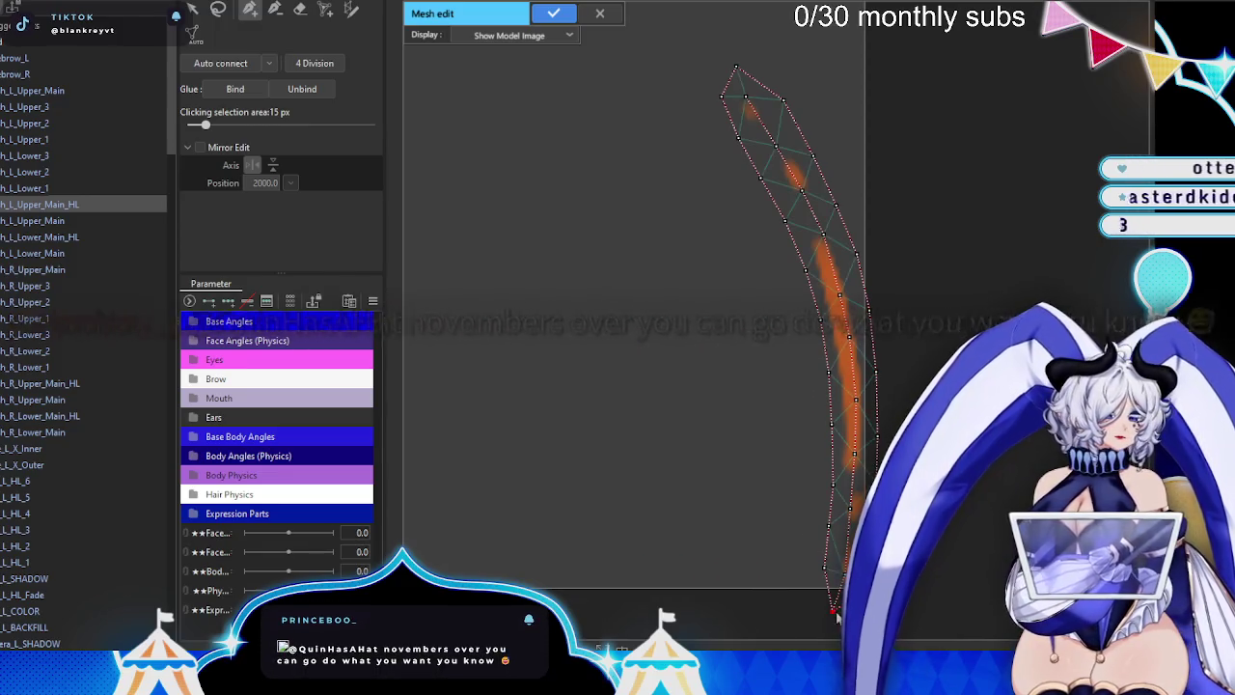
scroll(714, 232, down, 3)
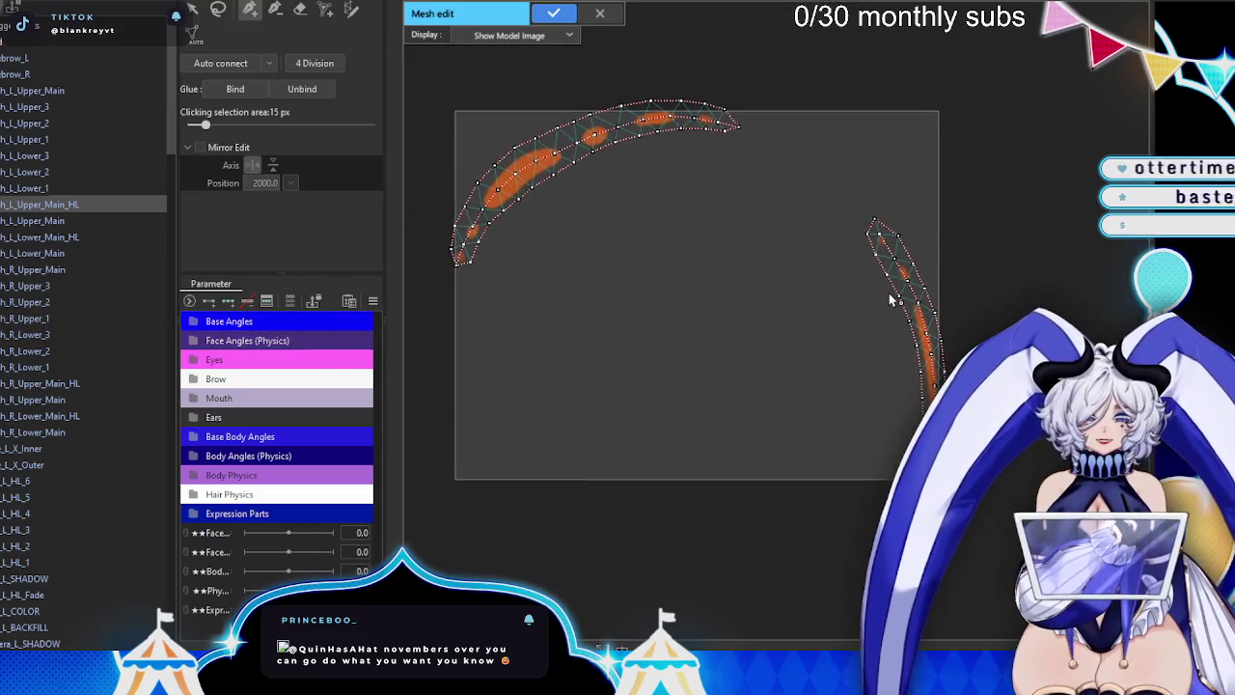
click(562, 17)
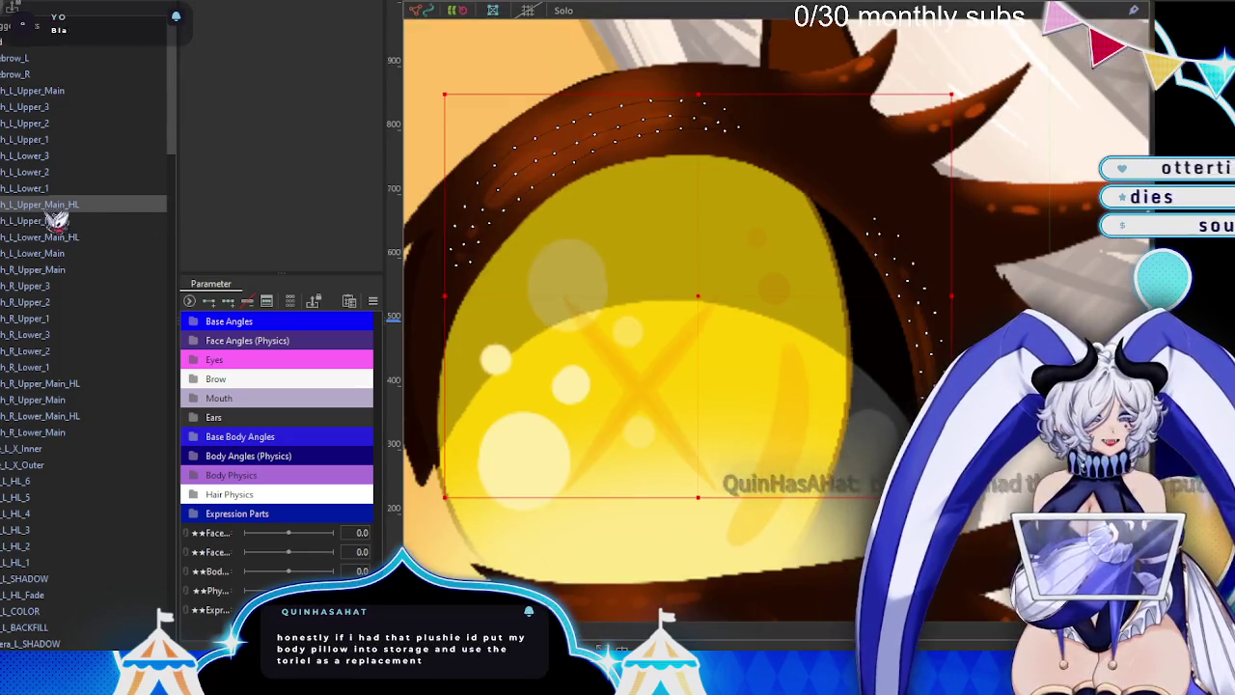
- Start mesh editing on the upper left main eyelash layer
click(57, 220)
key(ctrl+e)
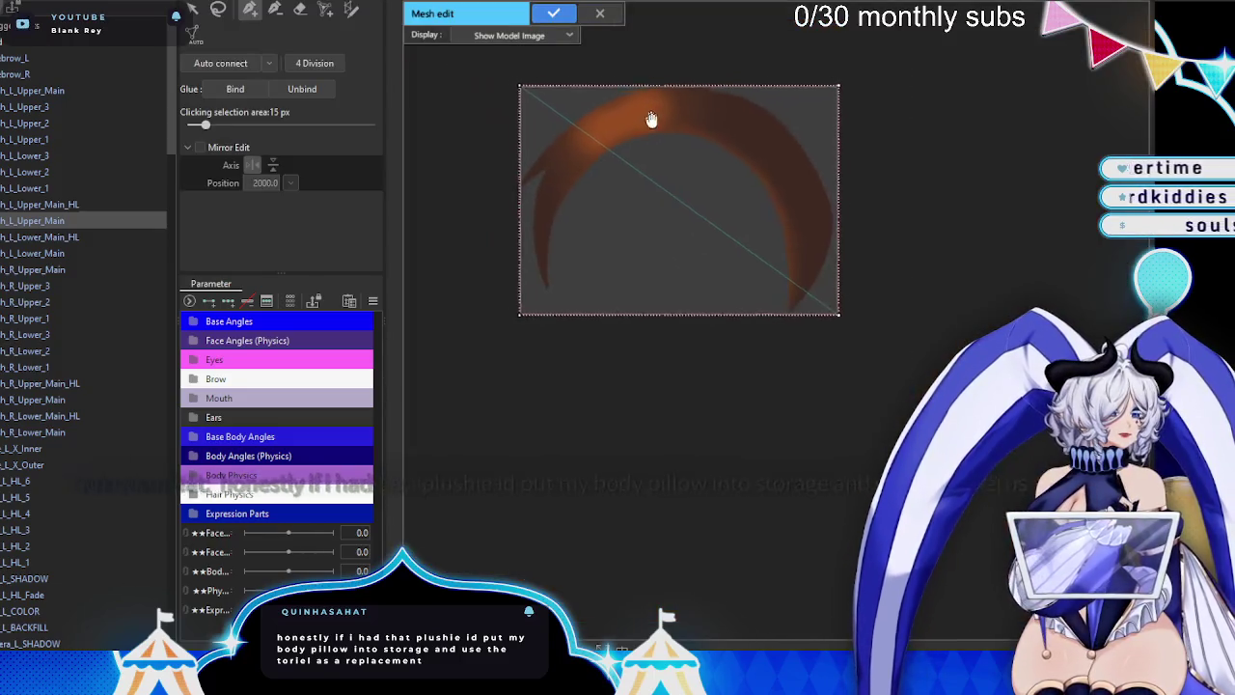
key(e)
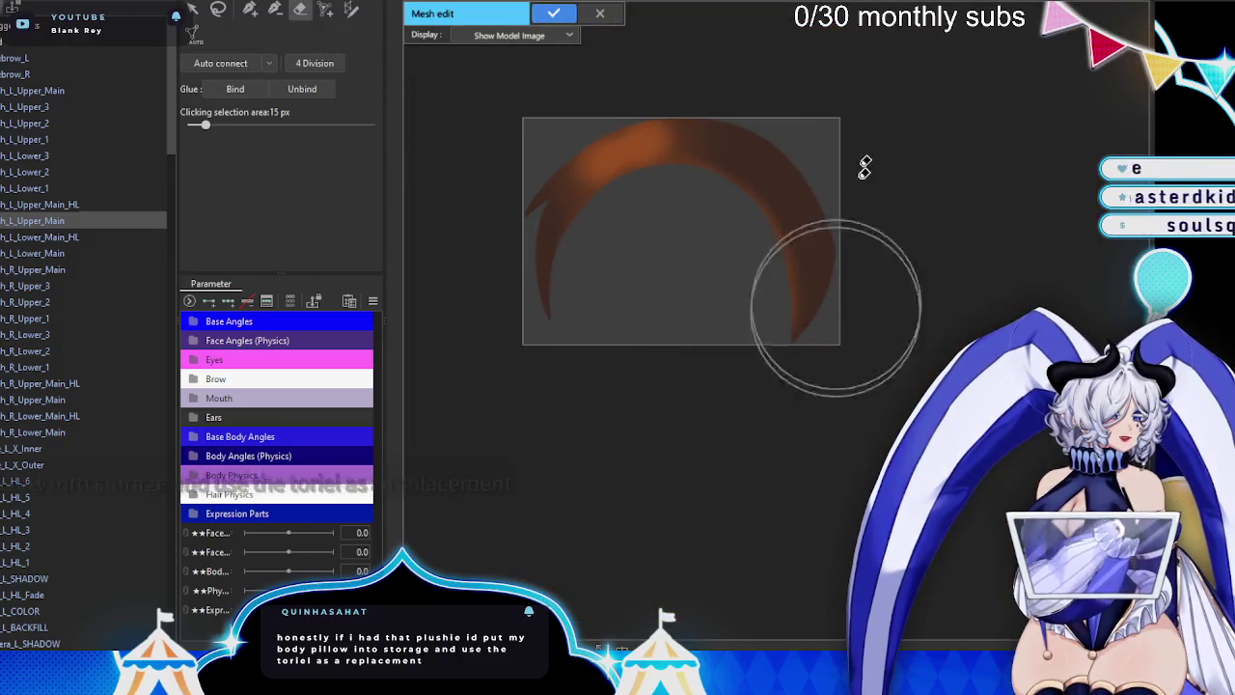
key(p)
scroll(637, 201, up, 2)
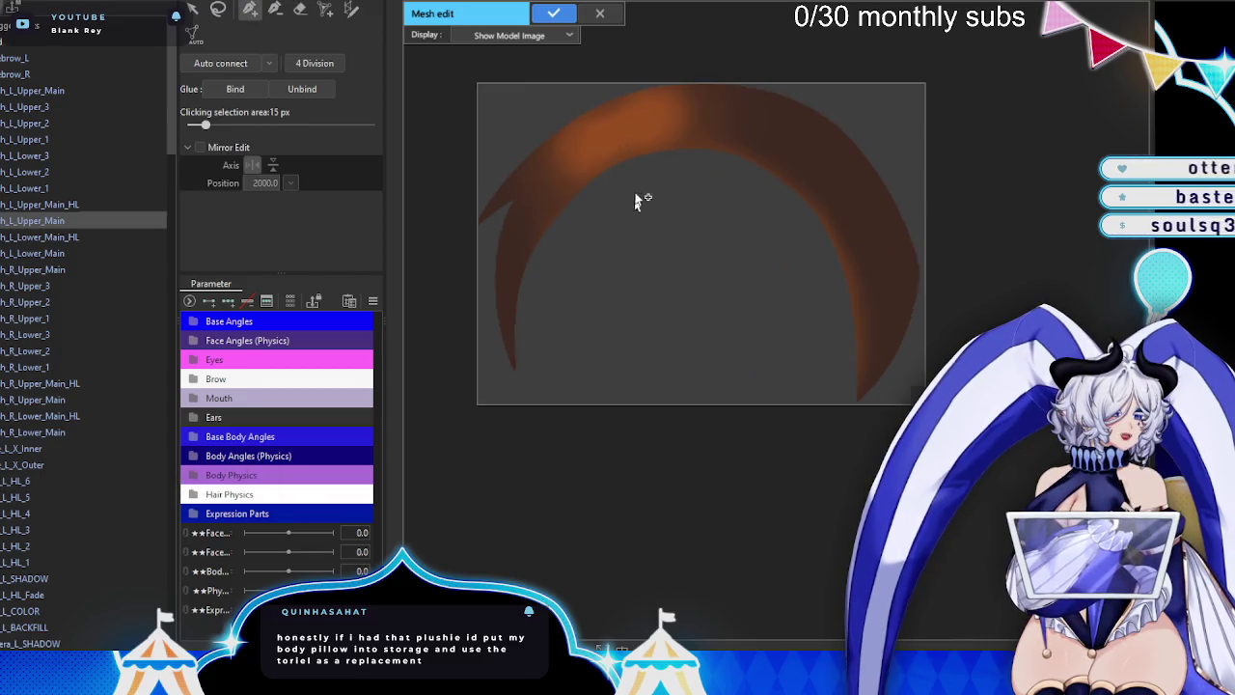
scroll(882, 257, up, 2)
scroll(759, 309, down, 1)
scroll(711, 331, down, 1)
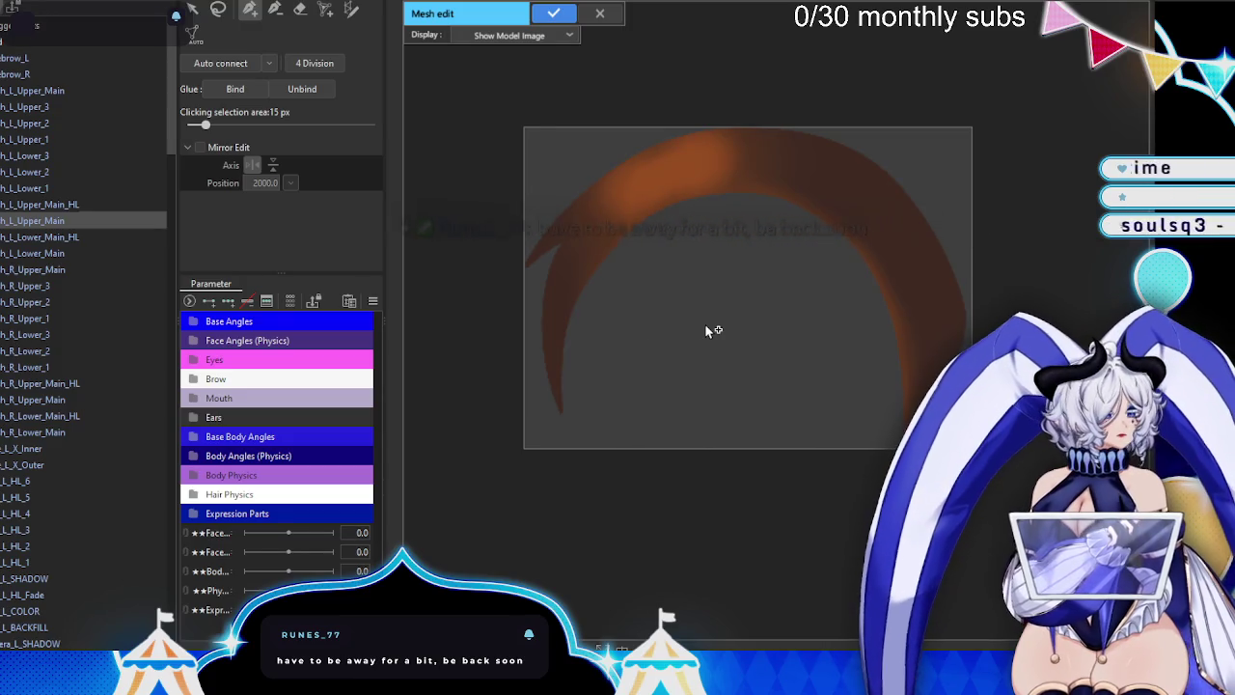
- Pick the stroke mesh tool, inspect the lash, then cancel the mesh edit
click(351, 11)
scroll(623, 376, up, 2)
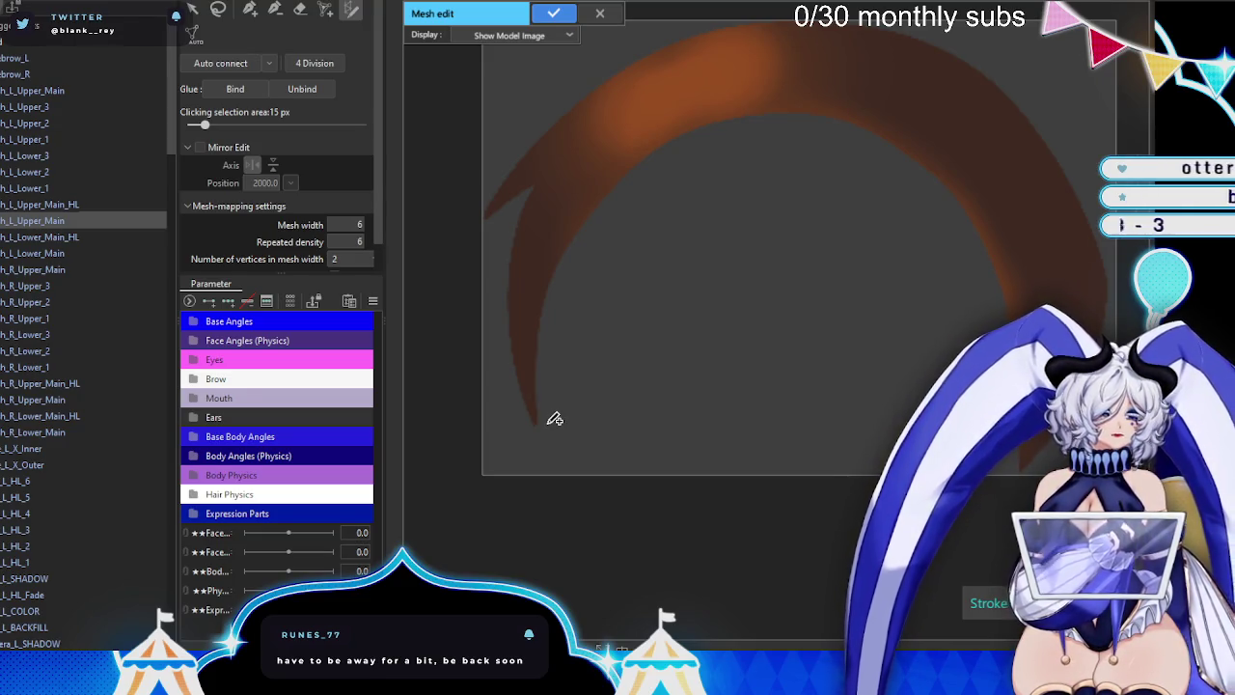
scroll(789, 168, down, 3)
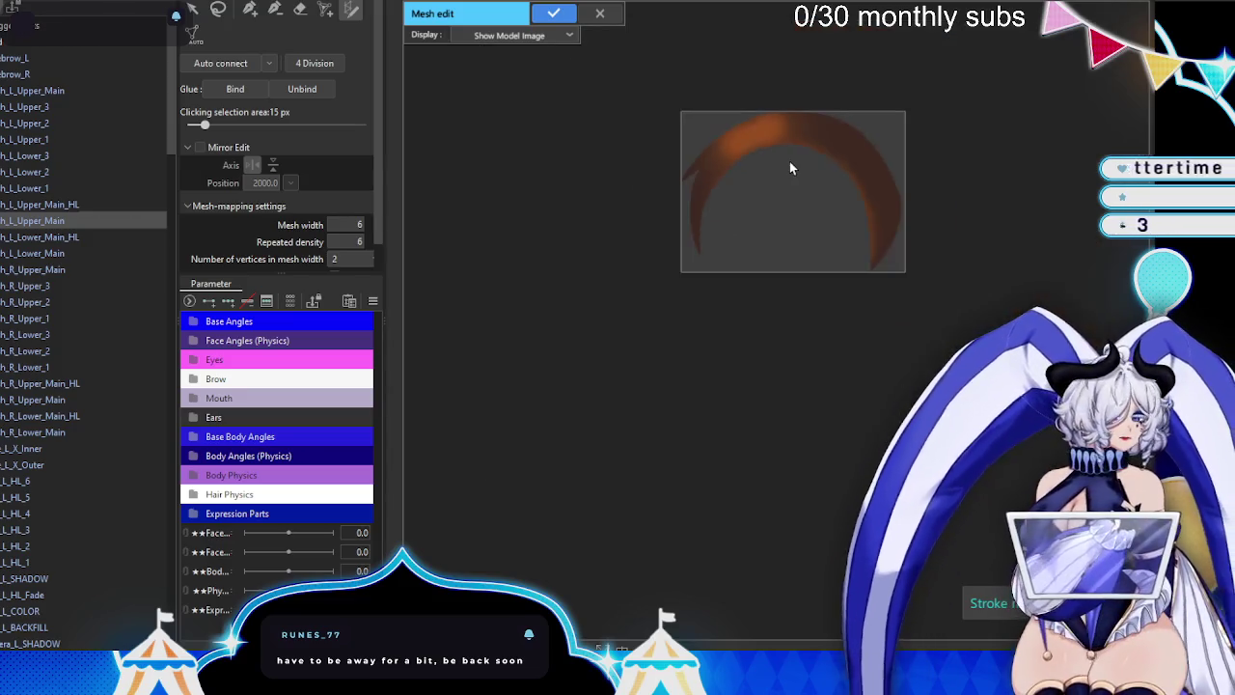
scroll(790, 168, up, 3)
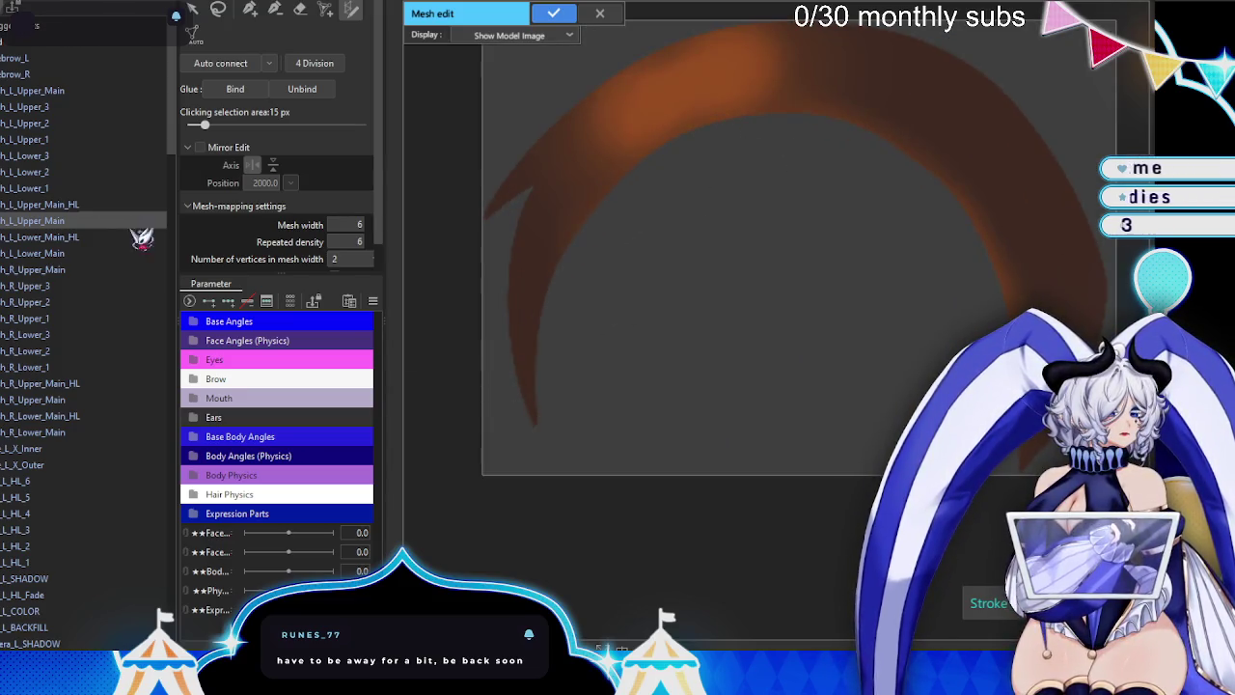
scroll(988, 229, down, 5)
scroll(675, 193, down, 2)
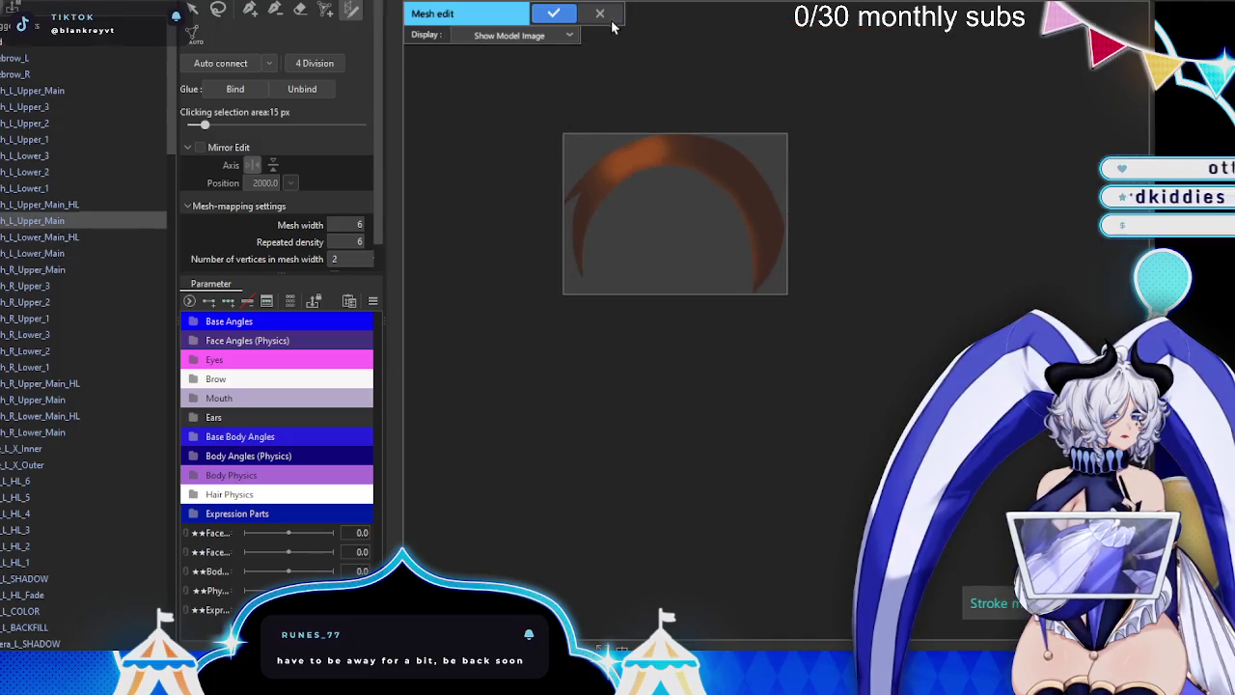
click(600, 12)
- Discard the unfinished mesh, test squashing the eyelash, and undo the reshaping
click(652, 321)
scroll(687, 215, down, 1)
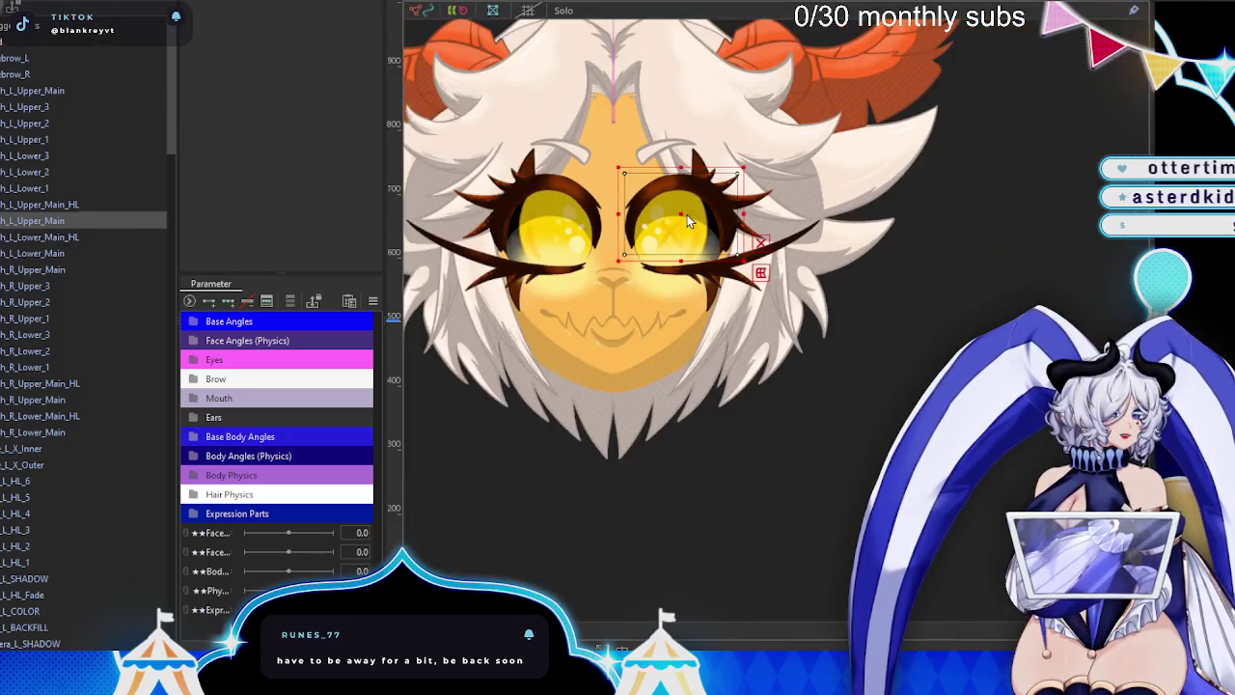
scroll(672, 196, up, 2)
scroll(680, 174, up, 1)
drag(691, 141, 700, 309)
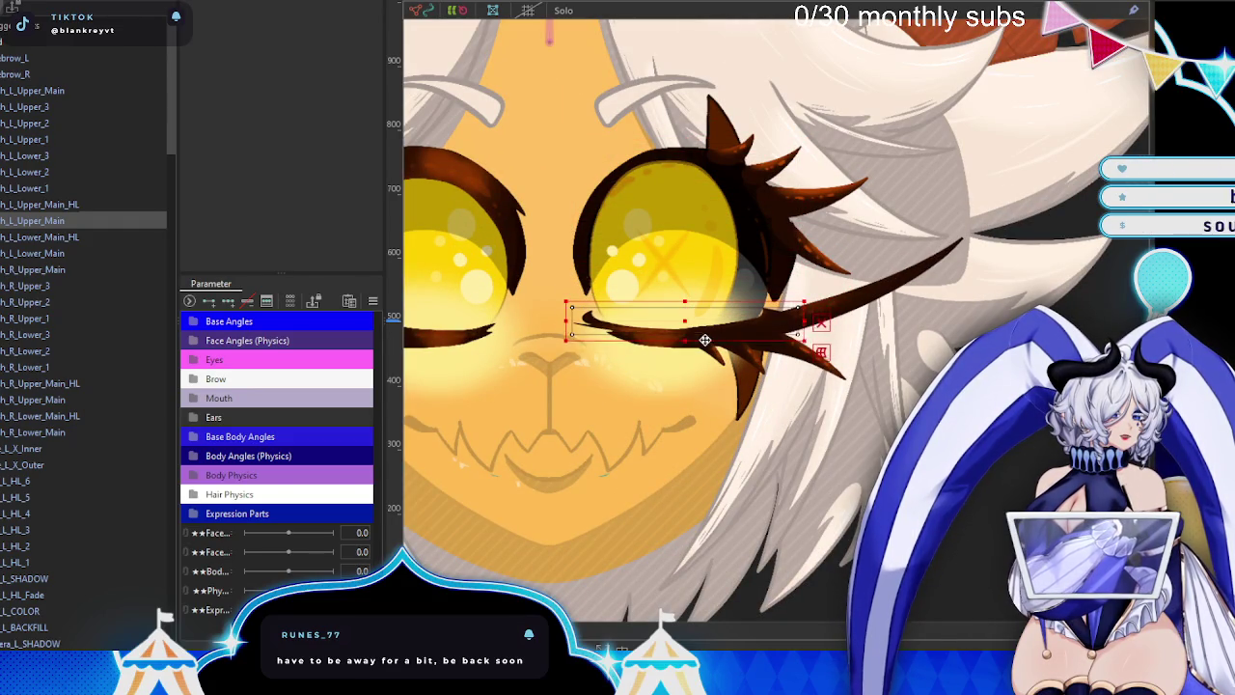
mouse_move(700, 309)
mouse_down()
mouse_move(690, 319)
mouse_move(682, 252)
mouse_move(681, 263)
mouse_up()
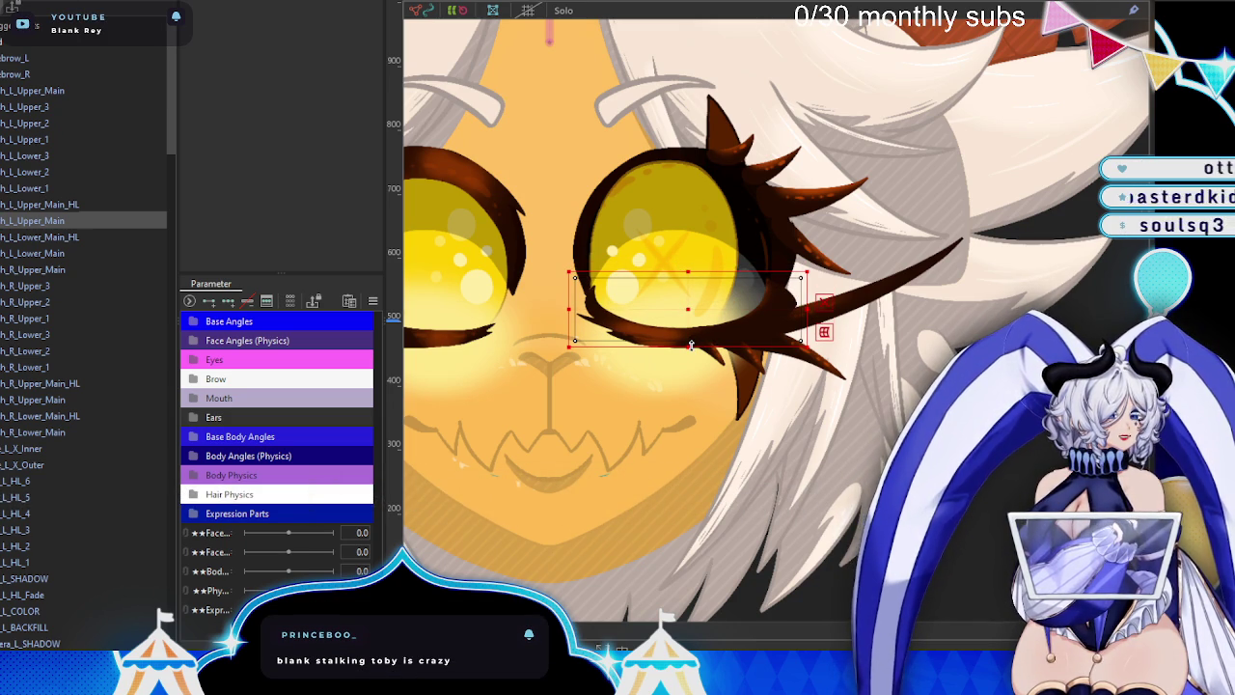
key(ctrl+z)
key(ctrl+z)
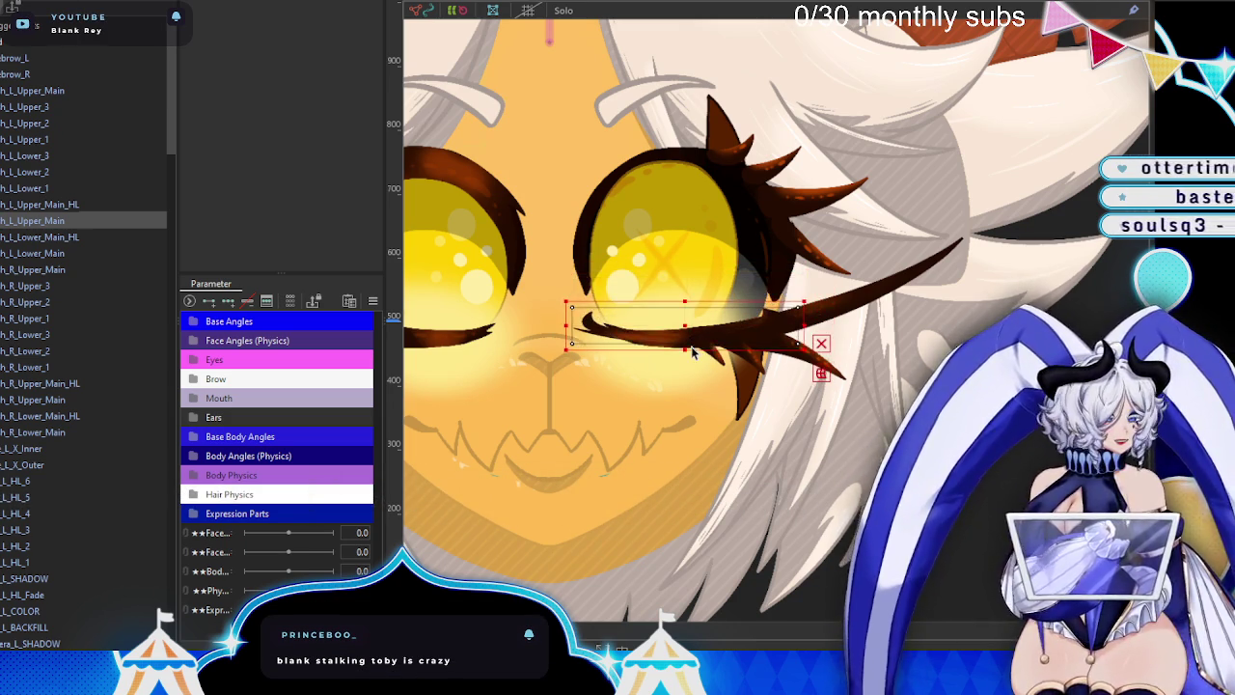
key(ctrl+z)
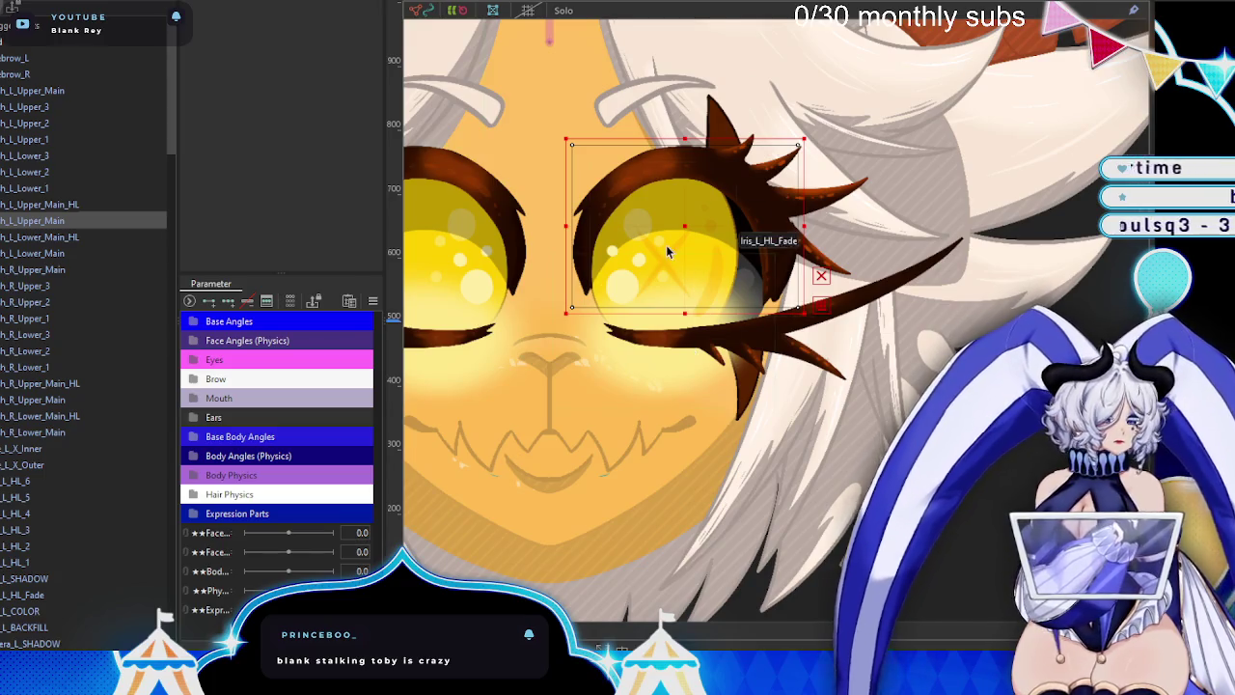
- Reopen the upper left eyelash's mesh for editing with the eraser tool
scroll(666, 244, down, 5)
scroll(666, 244, up, 6)
scroll(666, 244, up, 3)
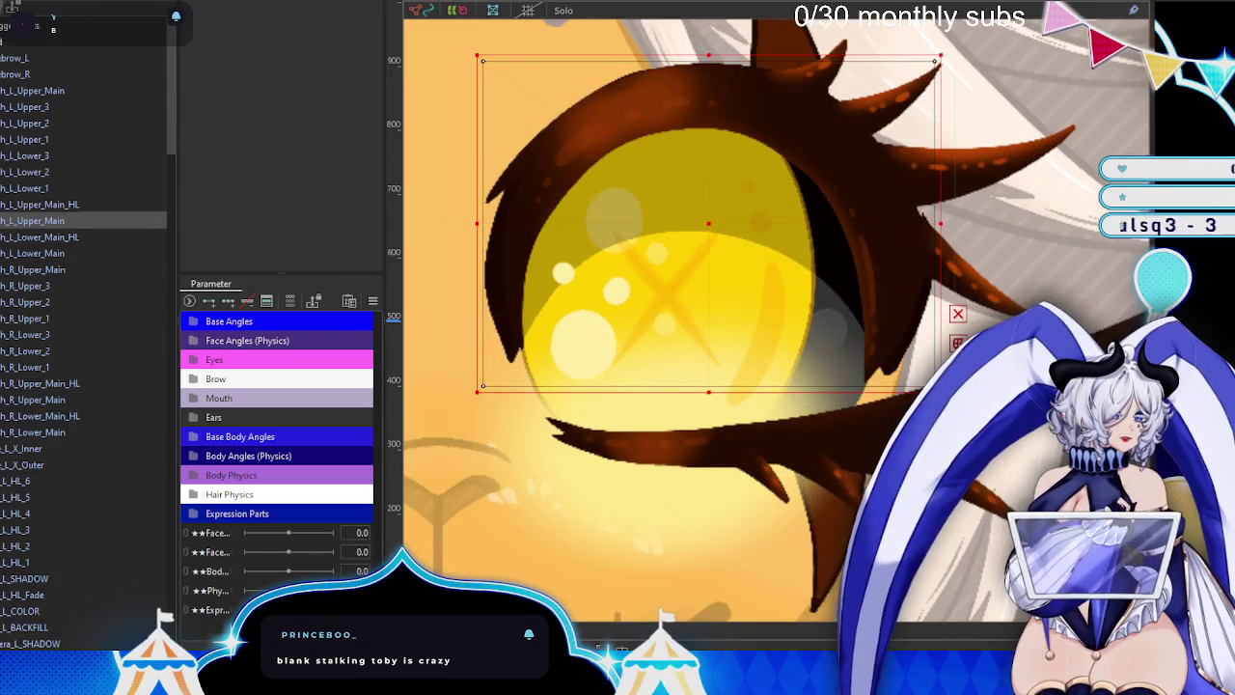
double_click(623, 106)
click(301, 10)
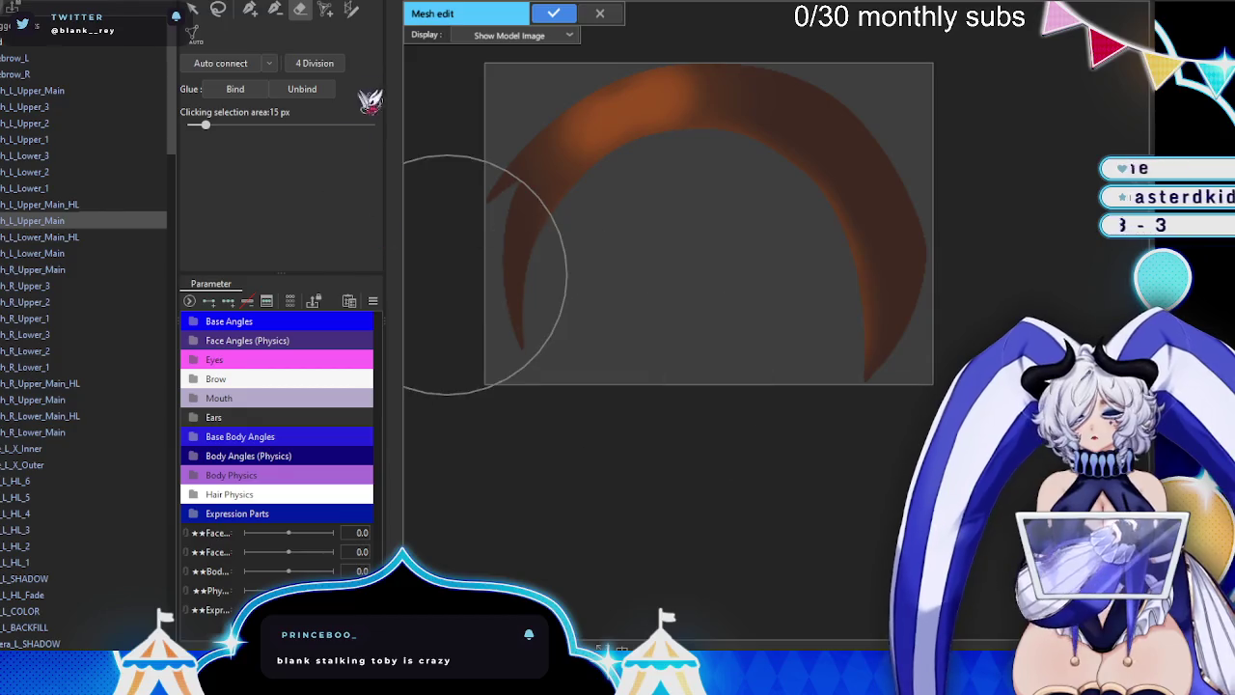
- Select the stroke mesh tool (width 6, density 6) and zoom in on the lash
click(353, 12)
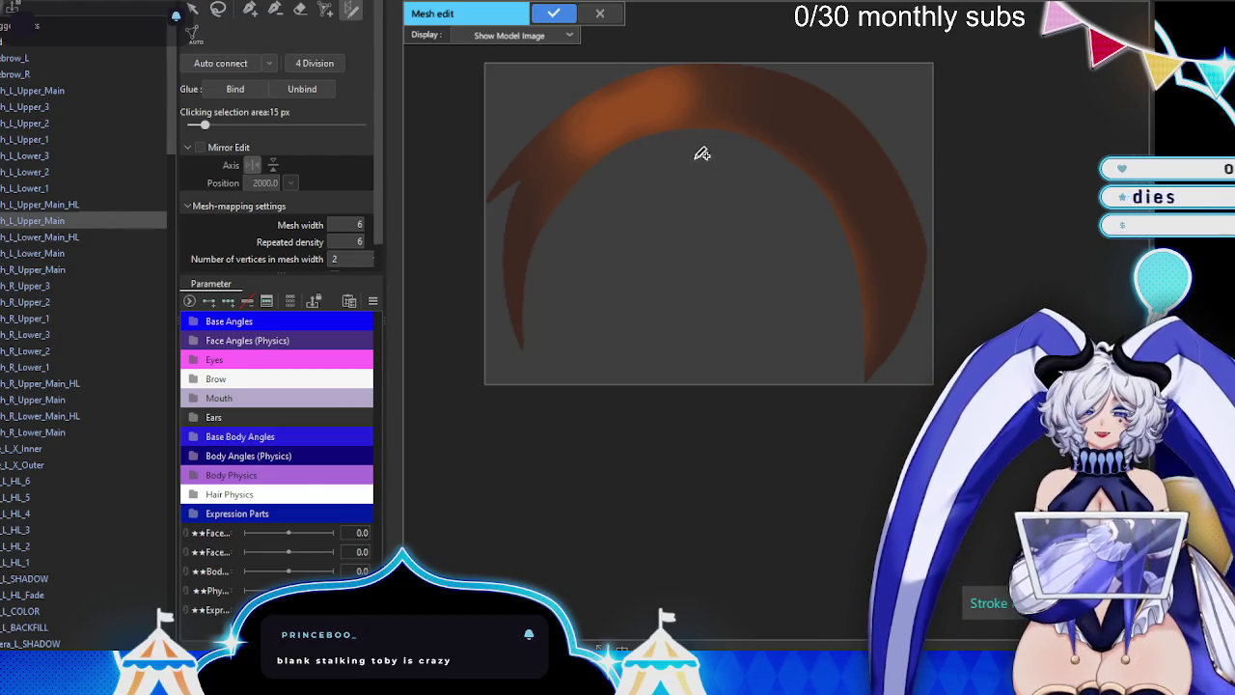
scroll(548, 139, up, 1)
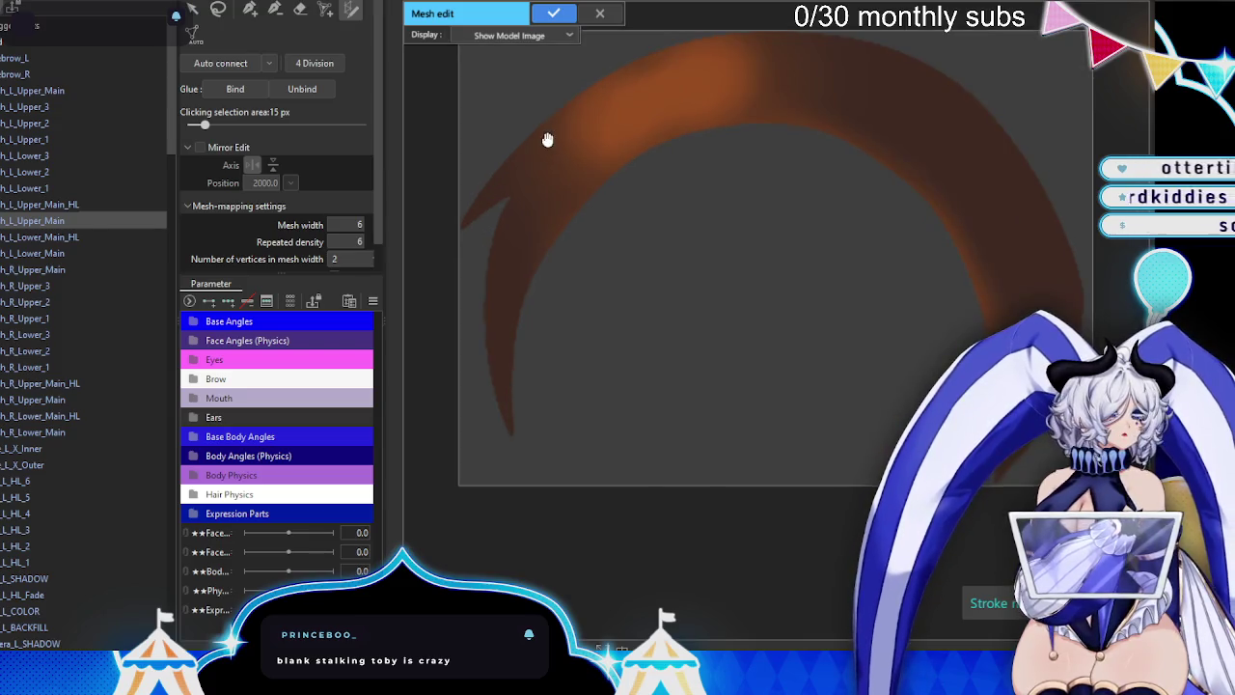
scroll(547, 138, up, 1)
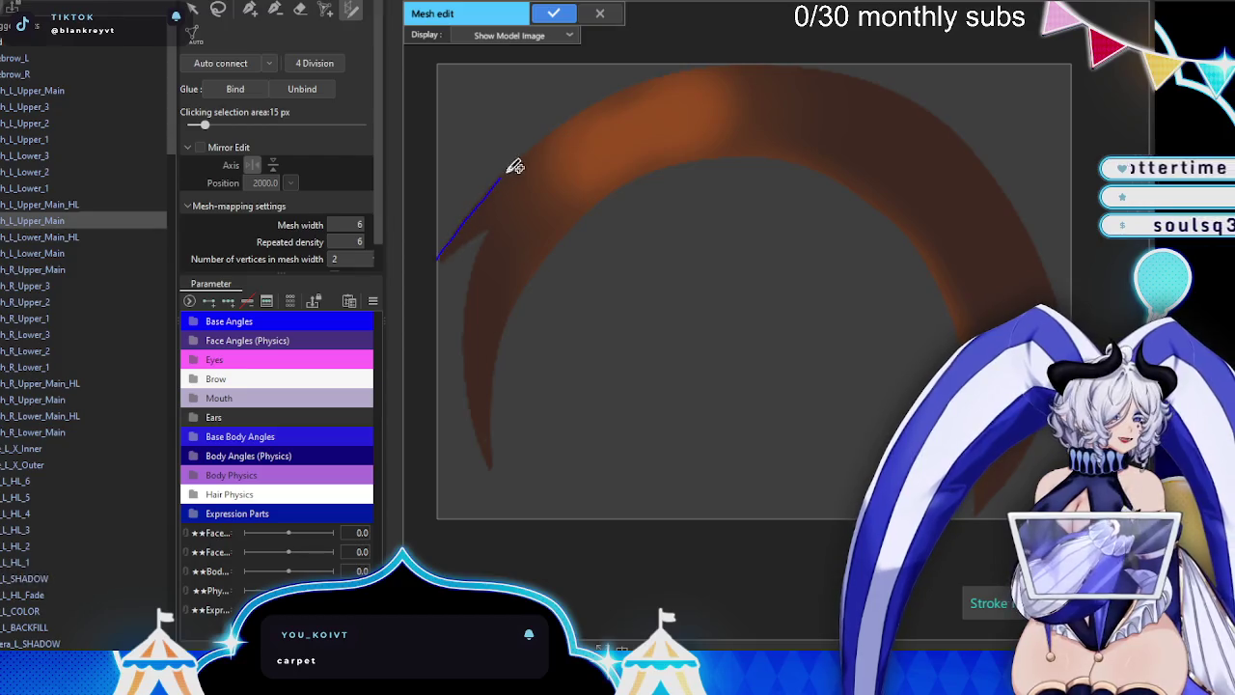
- Draw a mesh stroke along the brown eyelash arc and bend its left end onto the lash
drag(989, 142, 990, 531)
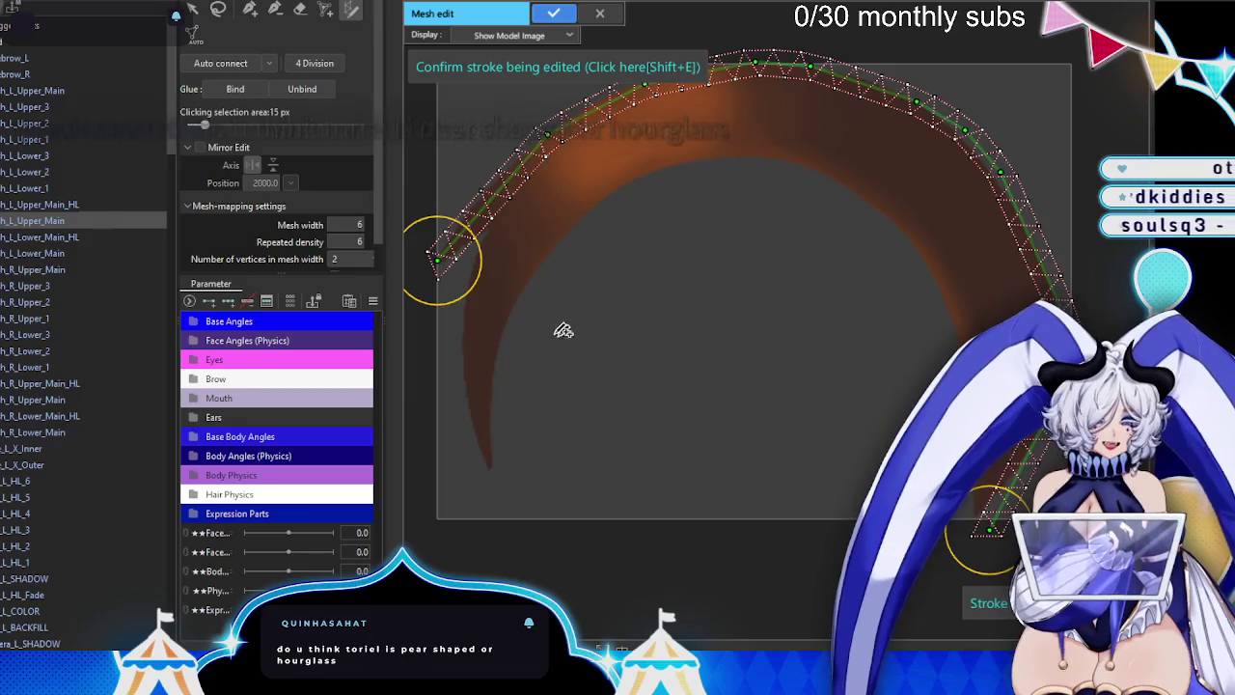
scroll(463, 213, up, 3)
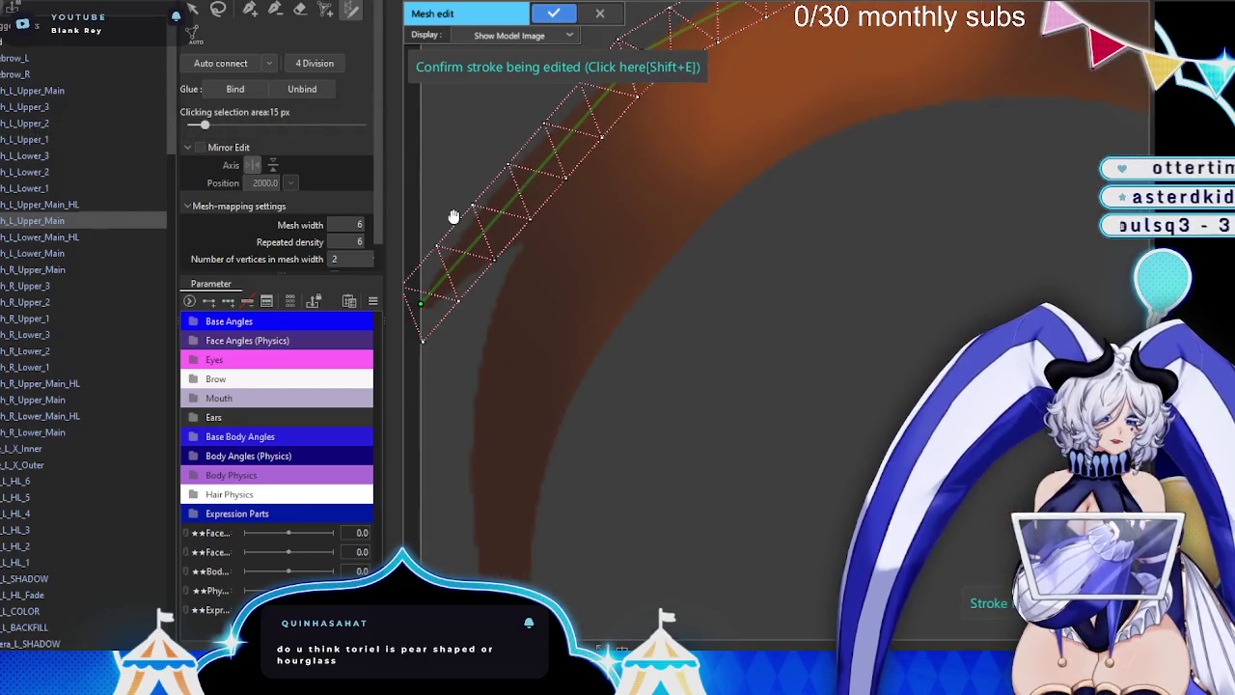
drag(453, 216, 610, 324)
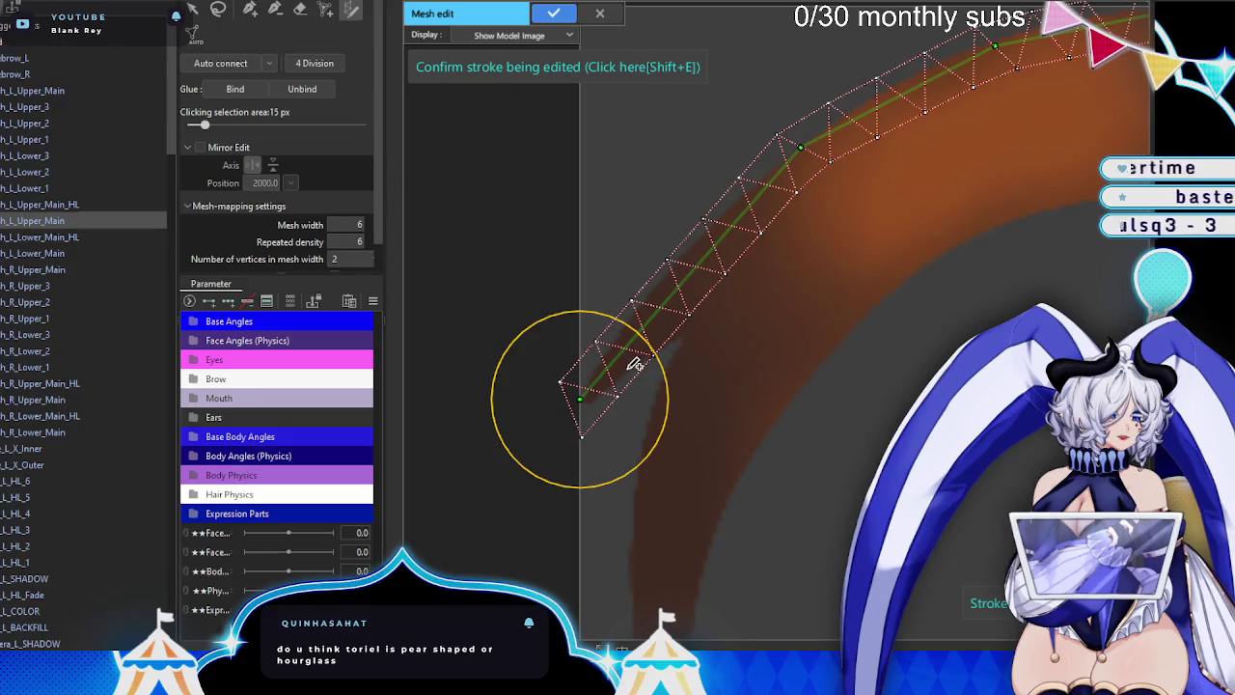
drag(634, 365, 622, 338)
drag(673, 299, 708, 246)
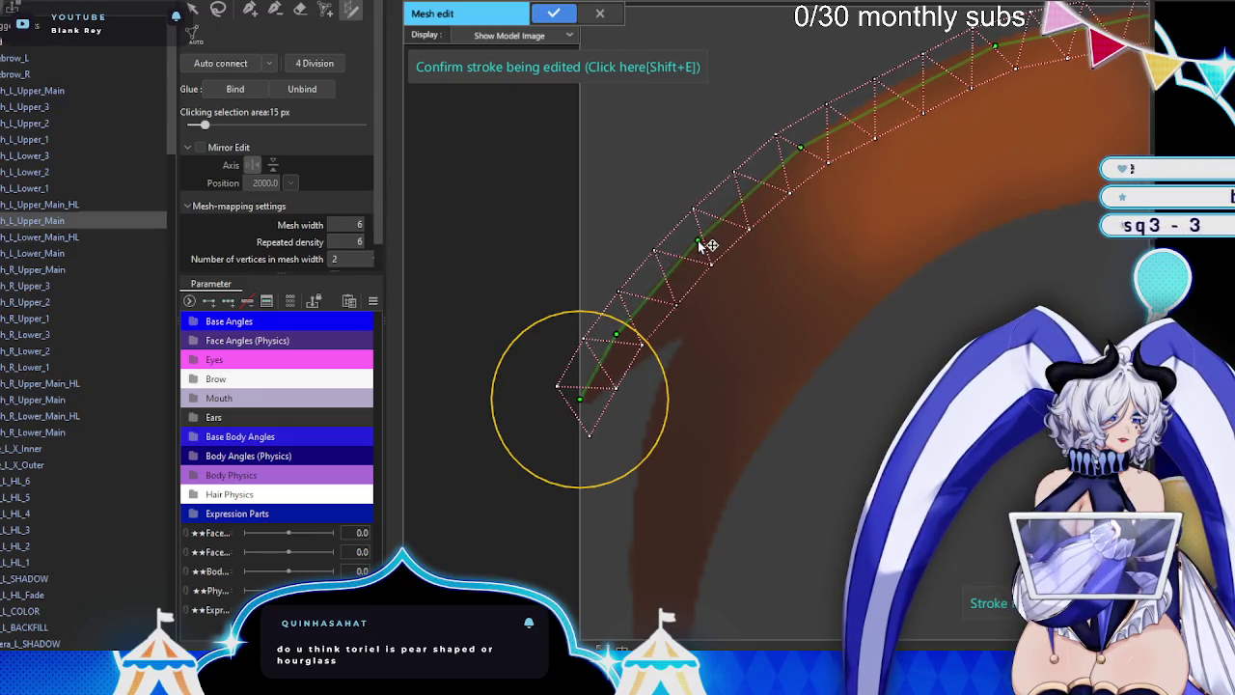
mouse_move(849, 122)
mouse_down()
mouse_move(585, 259)
mouse_move(772, 174)
mouse_up()
drag(902, 166, 755, 248)
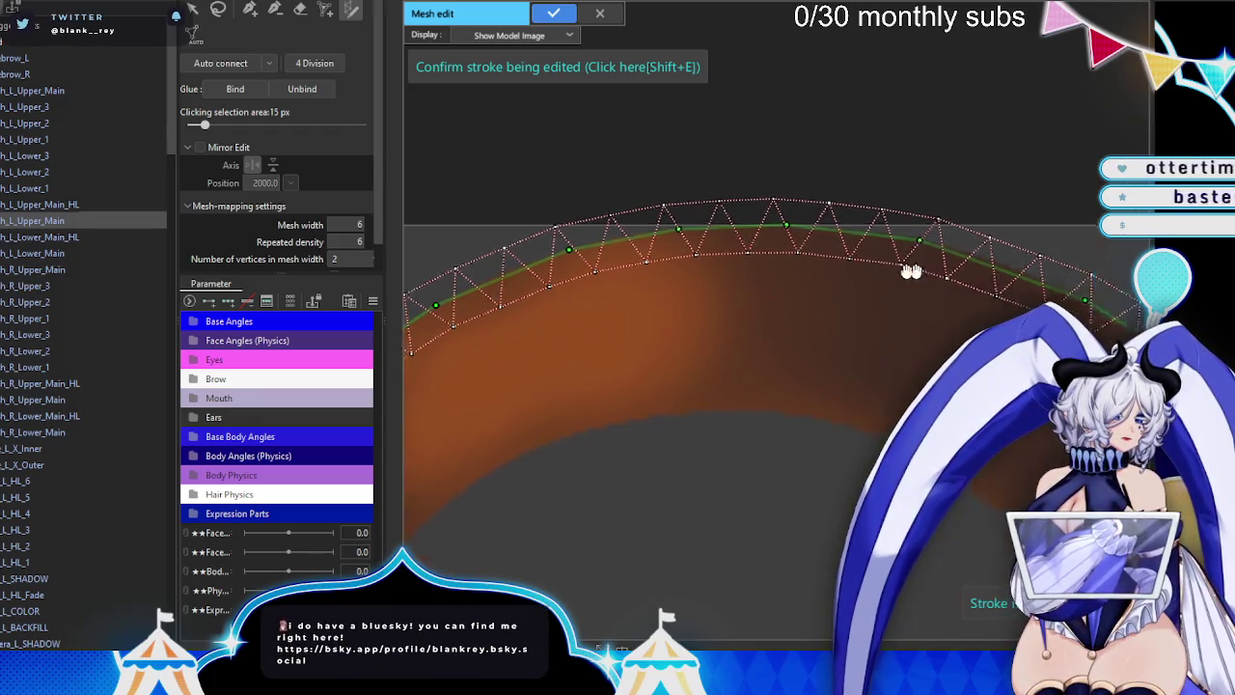
drag(910, 268, 750, 261)
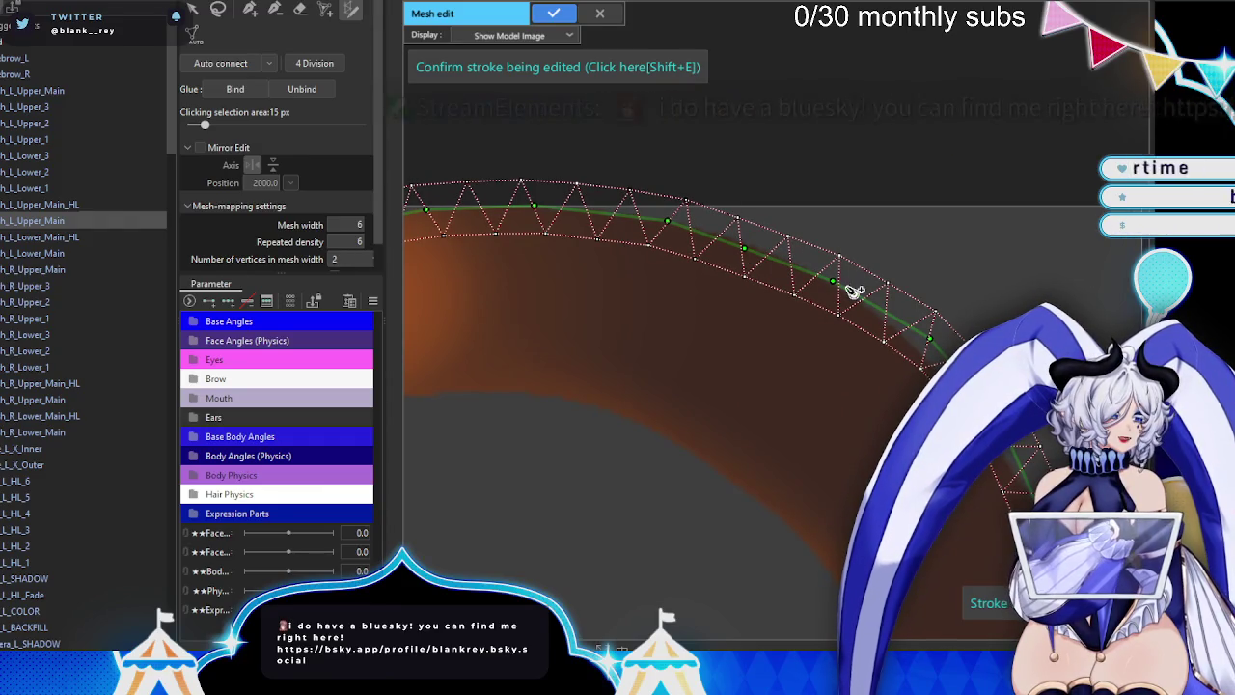
drag(855, 316, 593, 220)
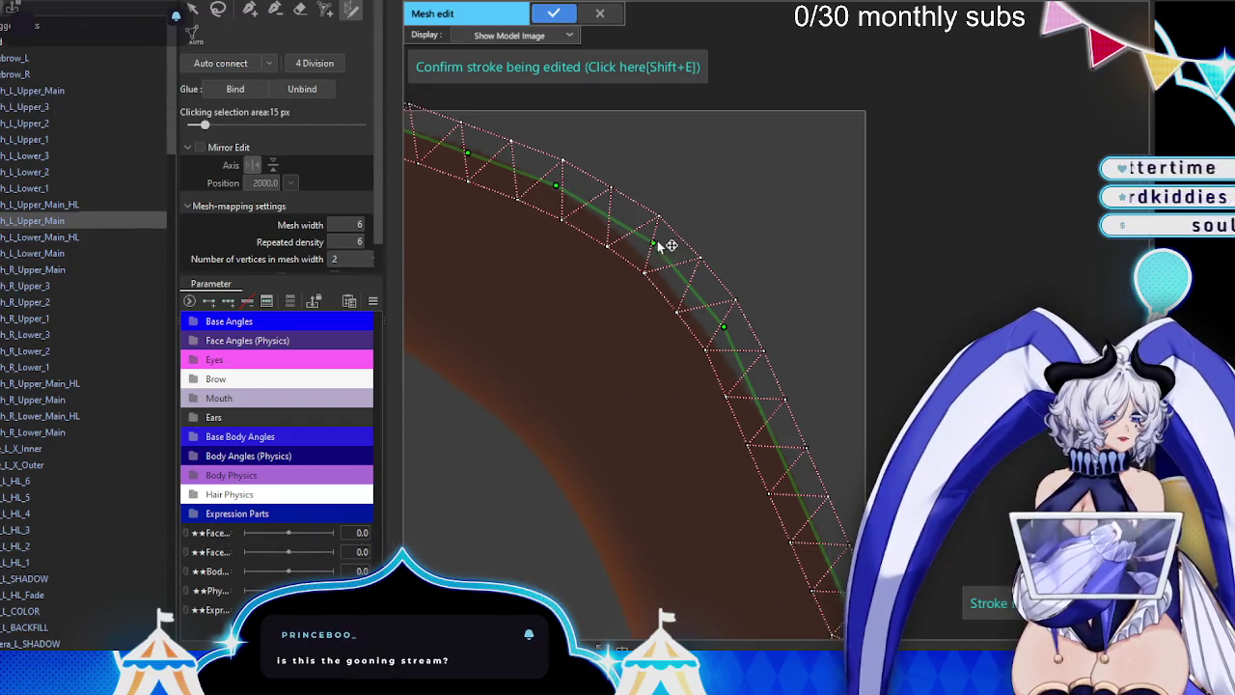
- Fit the stroke's middle to the lash curve, adding and raising a control point
drag(657, 245, 645, 258)
drag(727, 323, 719, 342)
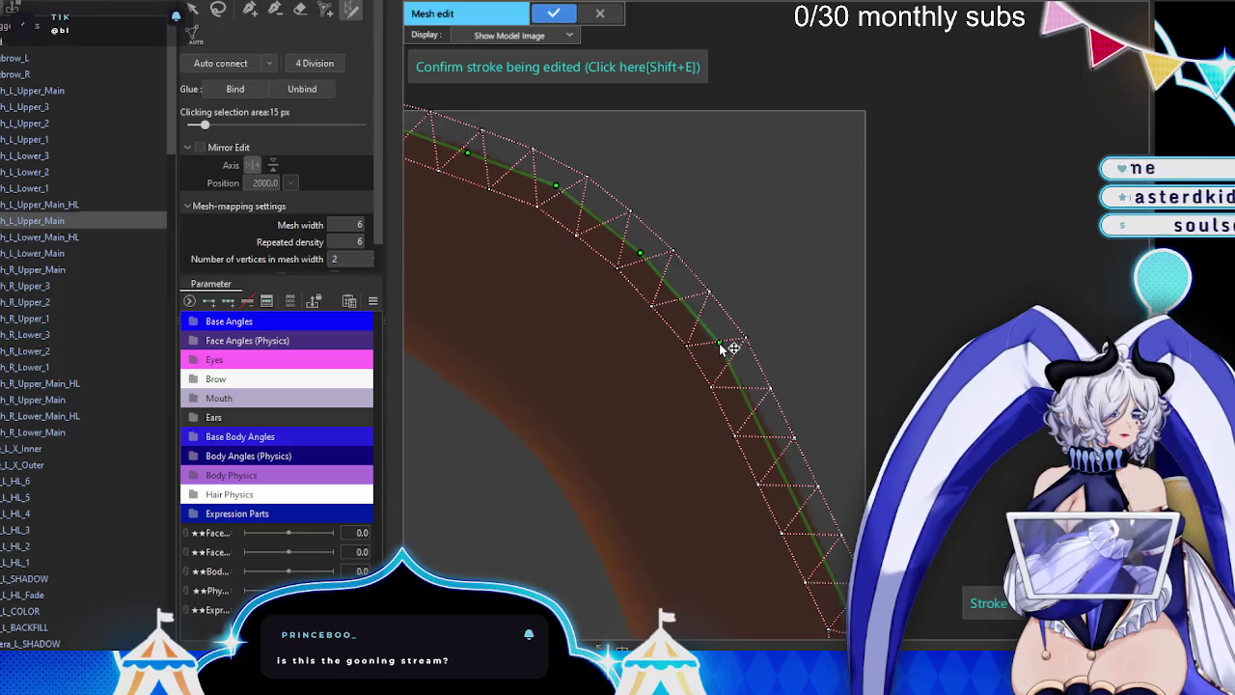
scroll(579, 257, up, 1)
scroll(653, 229, up, 1)
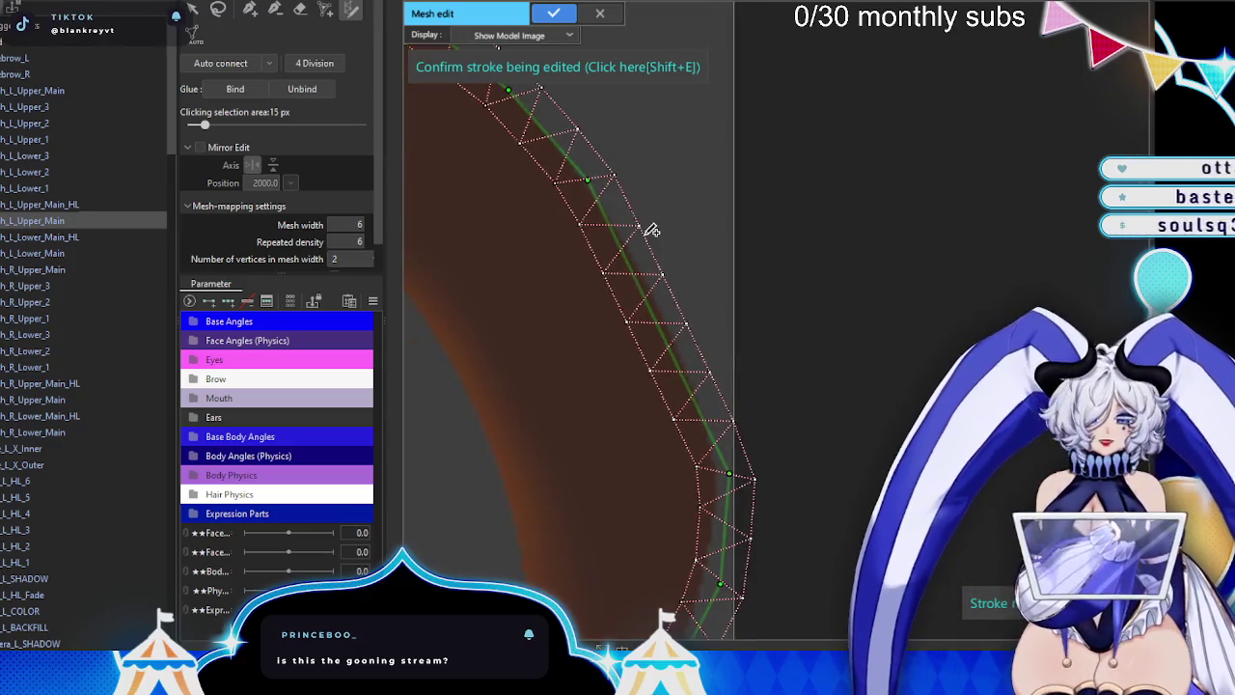
scroll(608, 229, up, 1)
drag(609, 229, 643, 291)
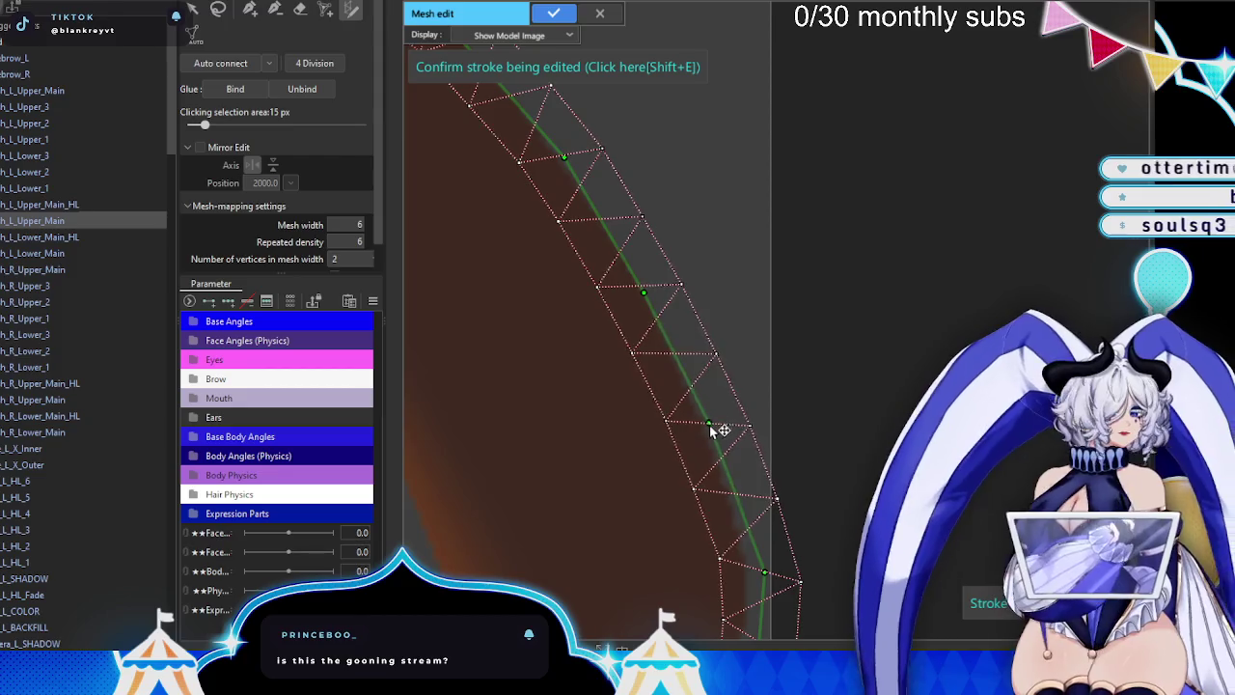
click(710, 426)
drag(709, 432, 678, 312)
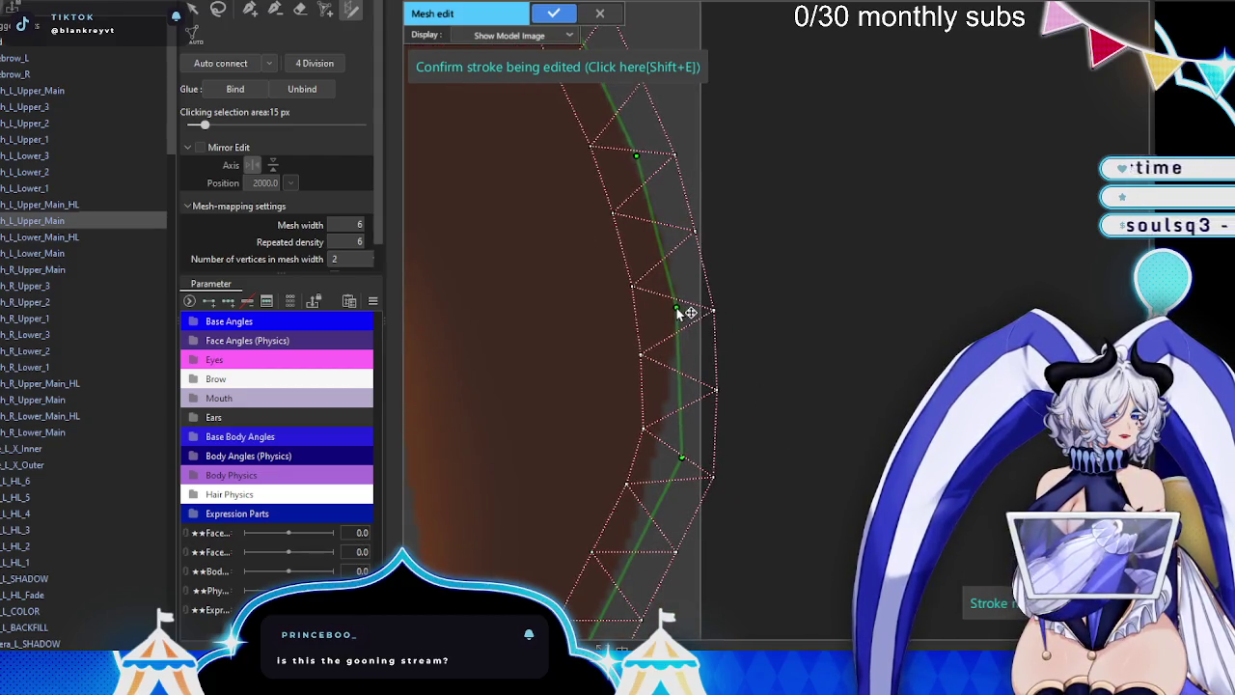
drag(680, 476, 651, 467)
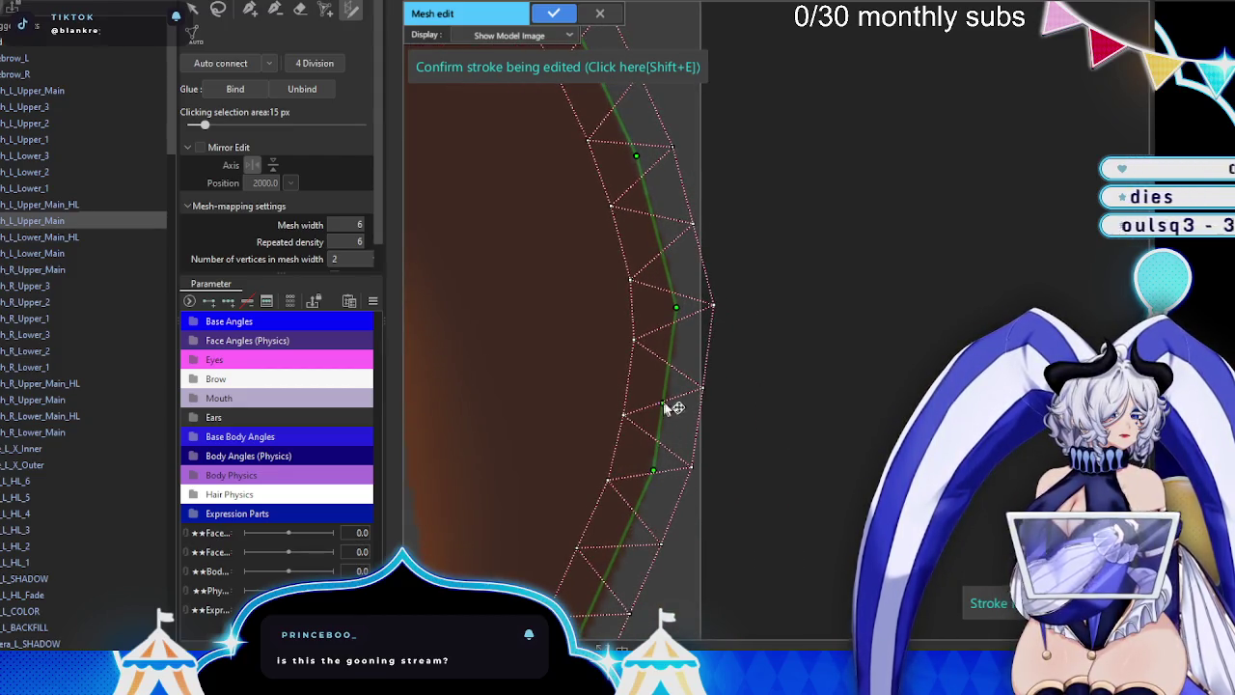
- Reshape the stroke's lower end, narrow the mesh width to 4, and confirm the strip
scroll(684, 425, down, 3)
drag(700, 381, 690, 313)
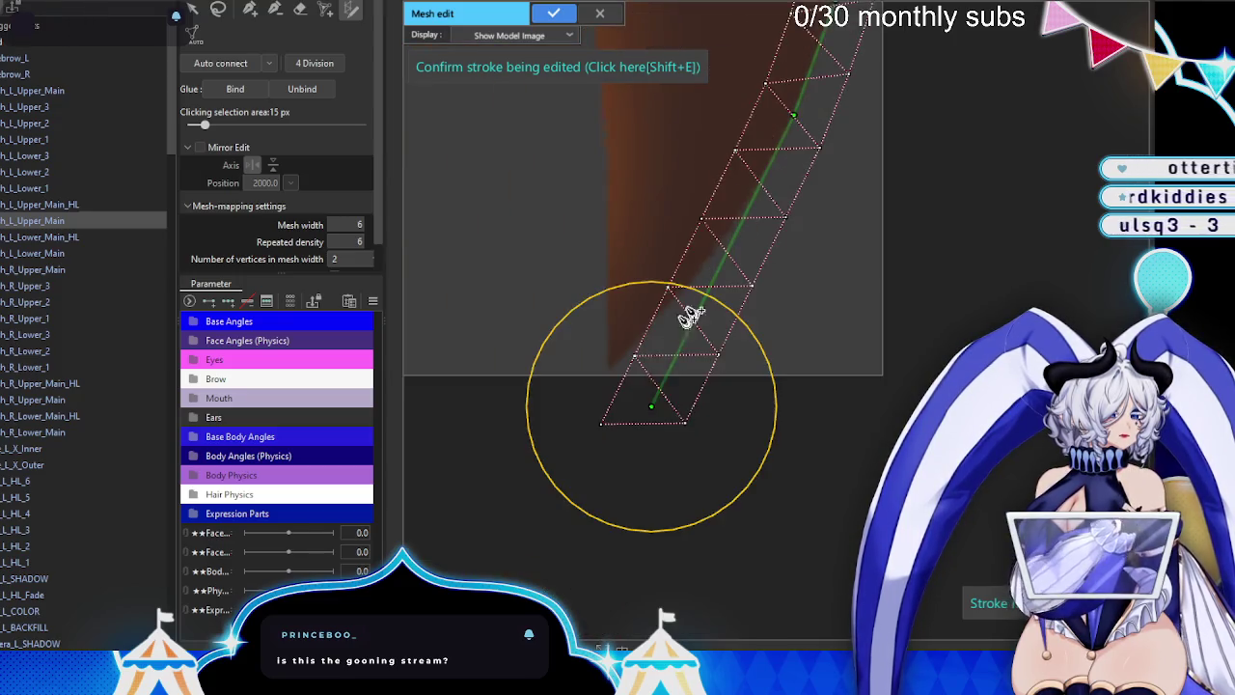
mouse_move(655, 409)
mouse_down()
mouse_move(611, 366)
mouse_move(650, 325)
mouse_move(669, 331)
mouse_move(744, 224)
mouse_move(744, 441)
mouse_up()
scroll(750, 213, down, 3)
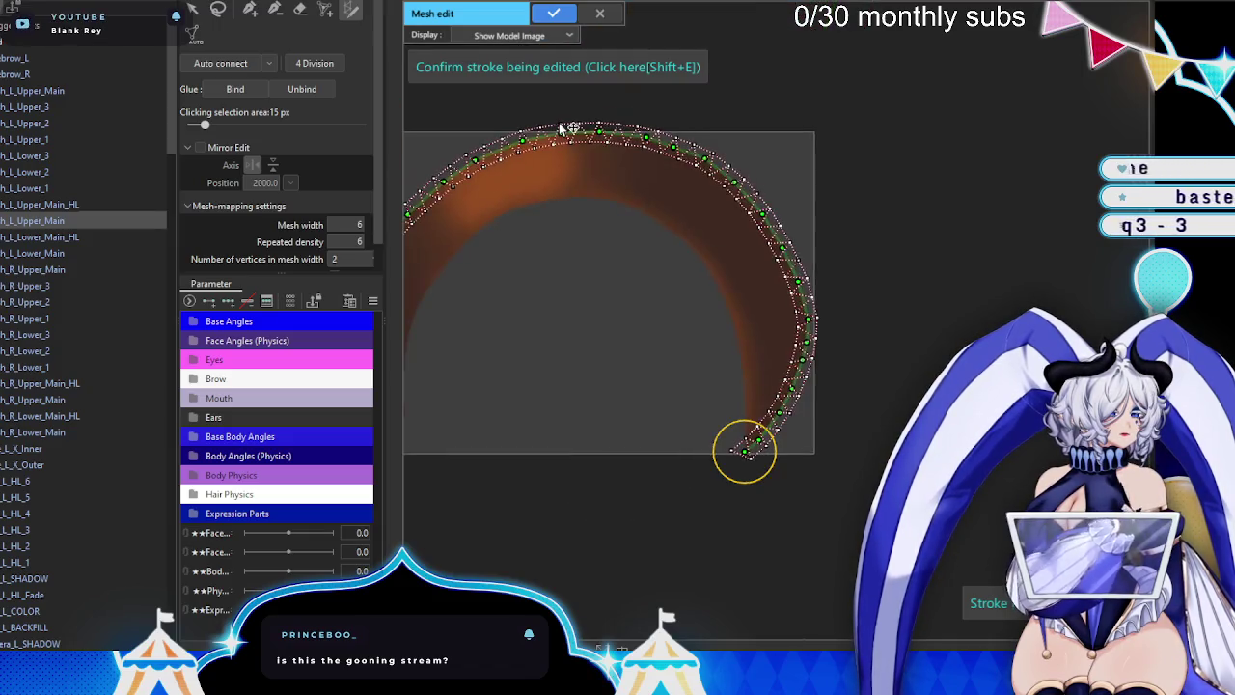
scroll(745, 441, up, 3)
drag(350, 218, 328, 218)
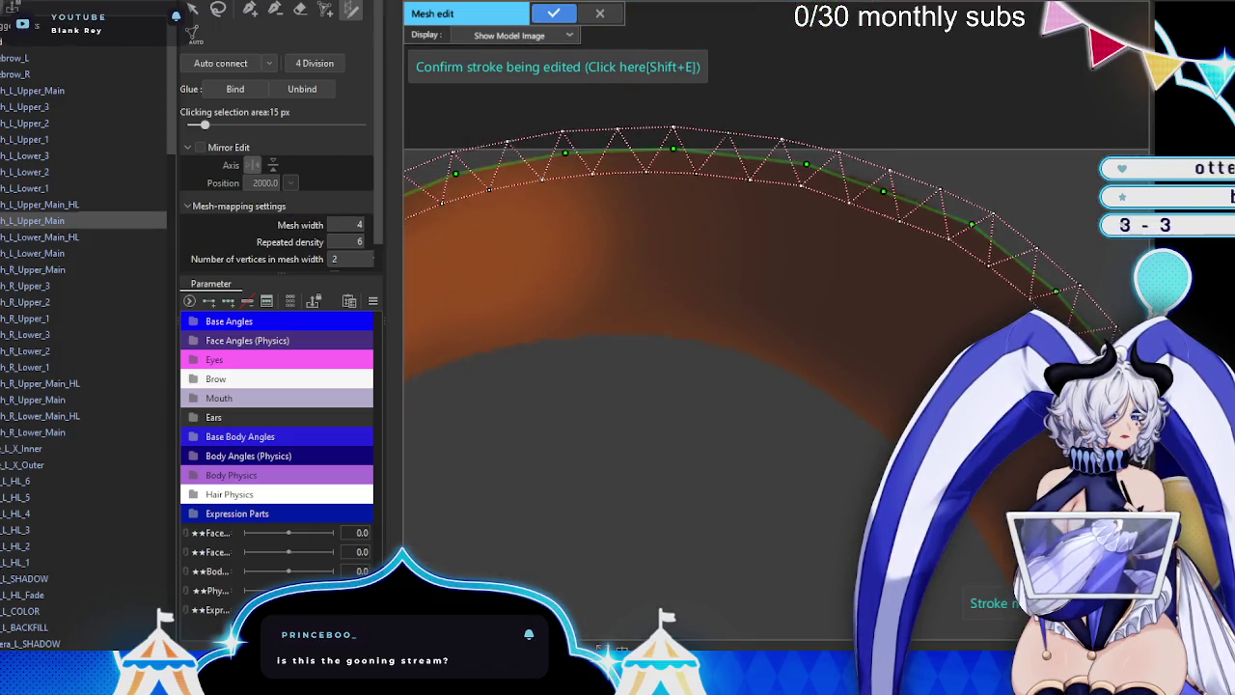
key(shift+e)
scroll(738, 308, down, 4)
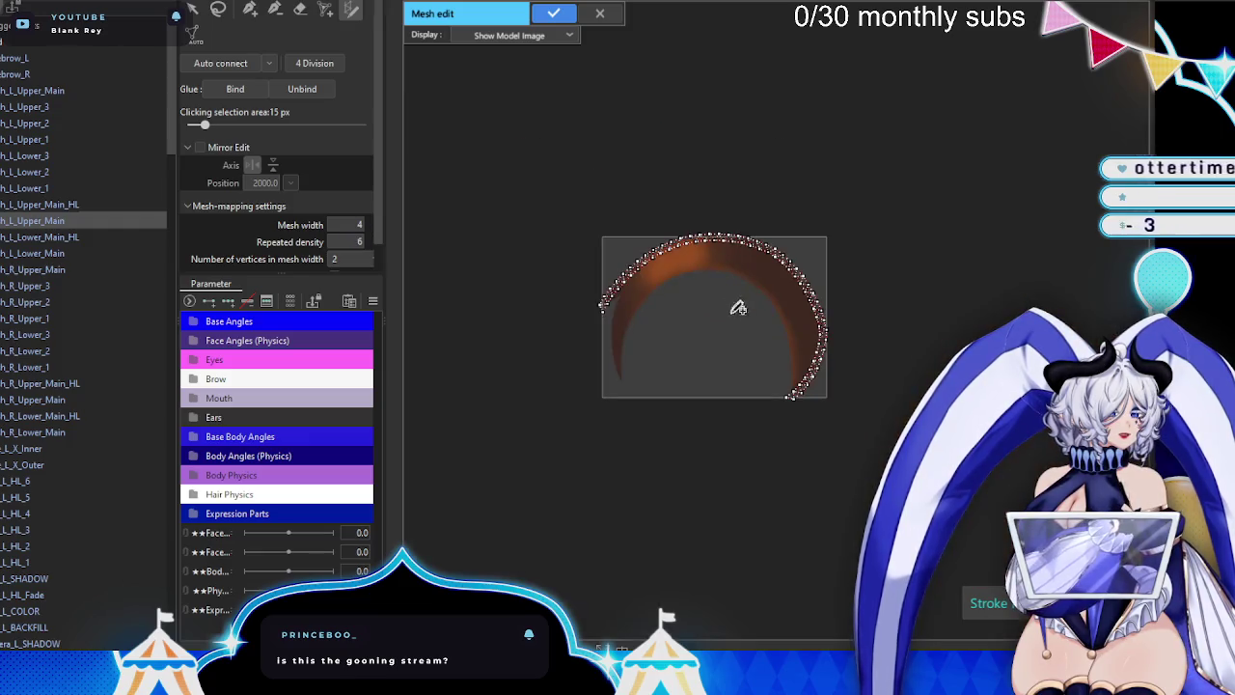
- Draw a new stroke mesh along the inner edge of the brown eyelash arc
scroll(738, 312, up, 4)
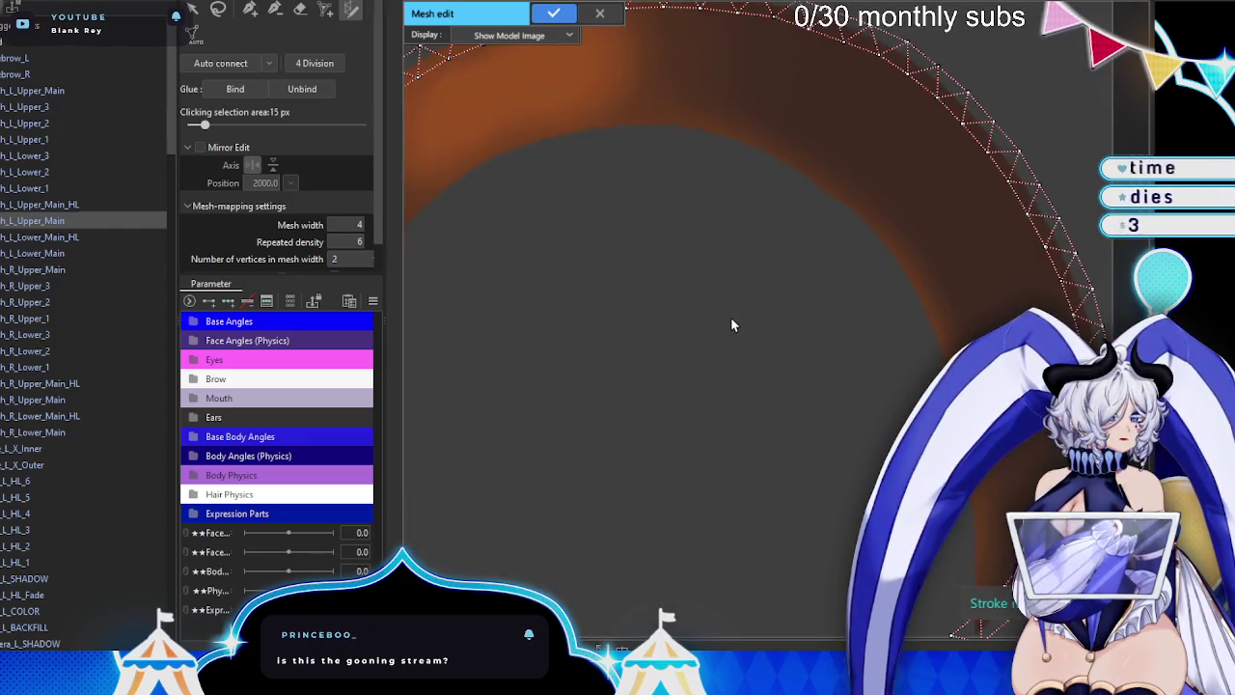
scroll(739, 313, down, 3)
scroll(686, 419, up, 3)
scroll(750, 397, up, 1)
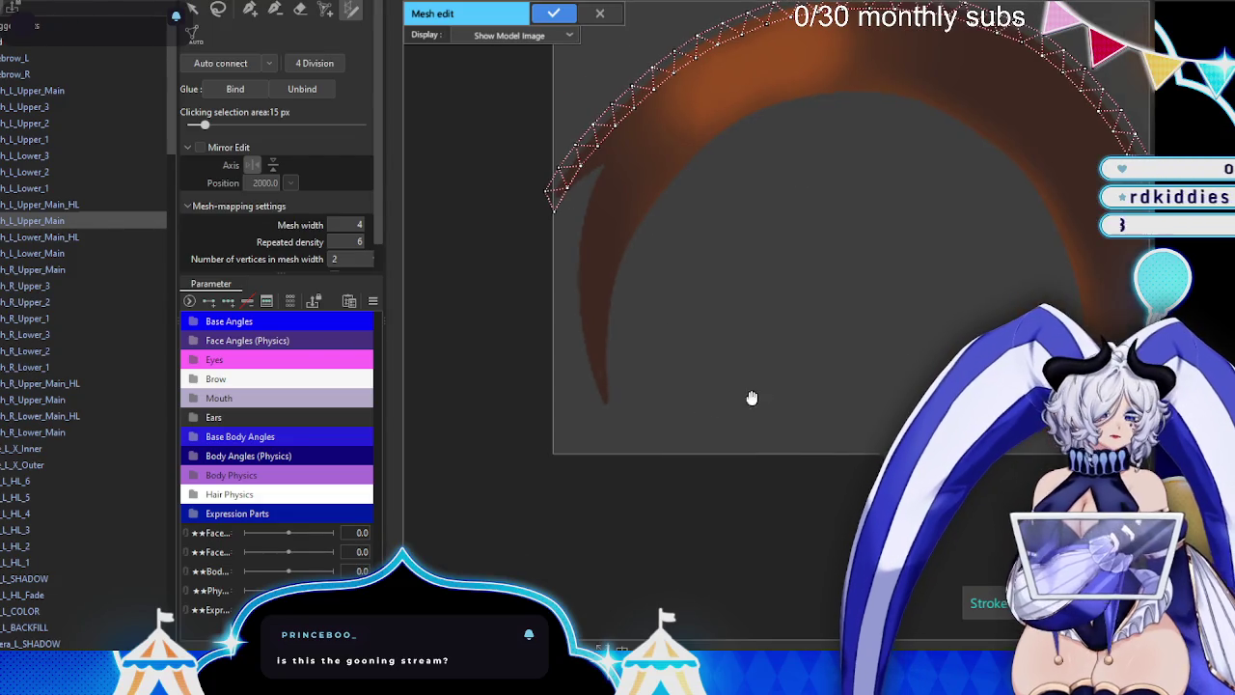
scroll(721, 328, down, 1)
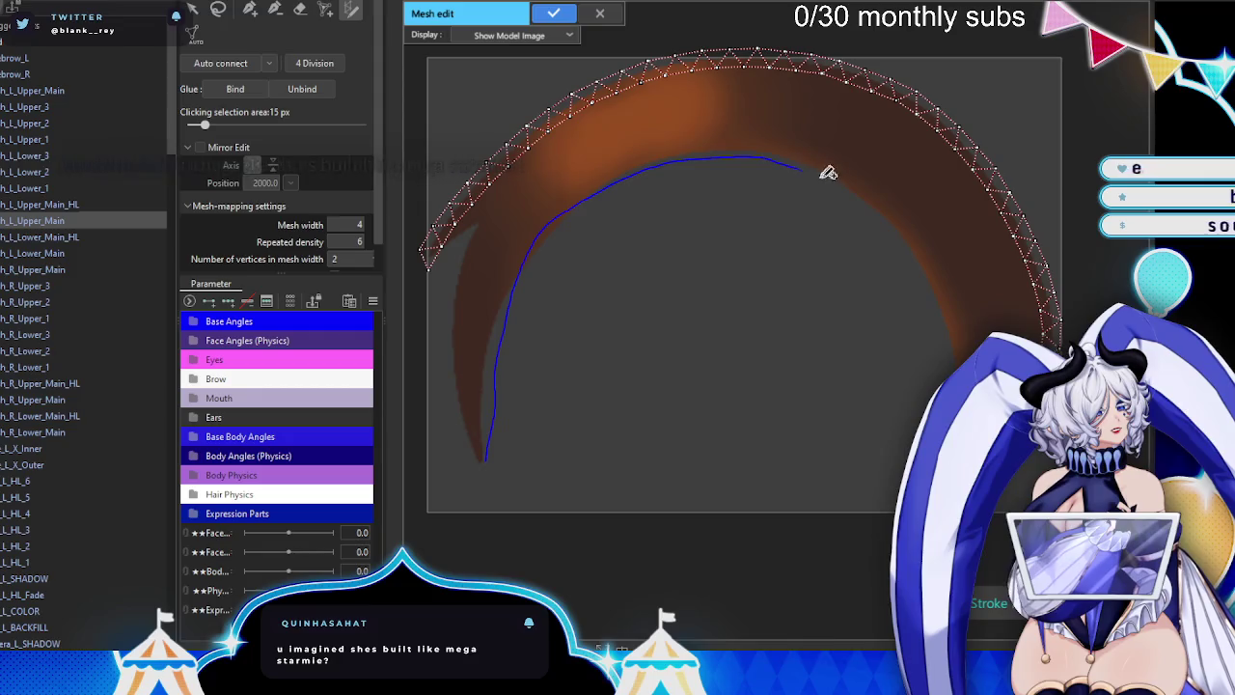
drag(486, 461, 485, 463)
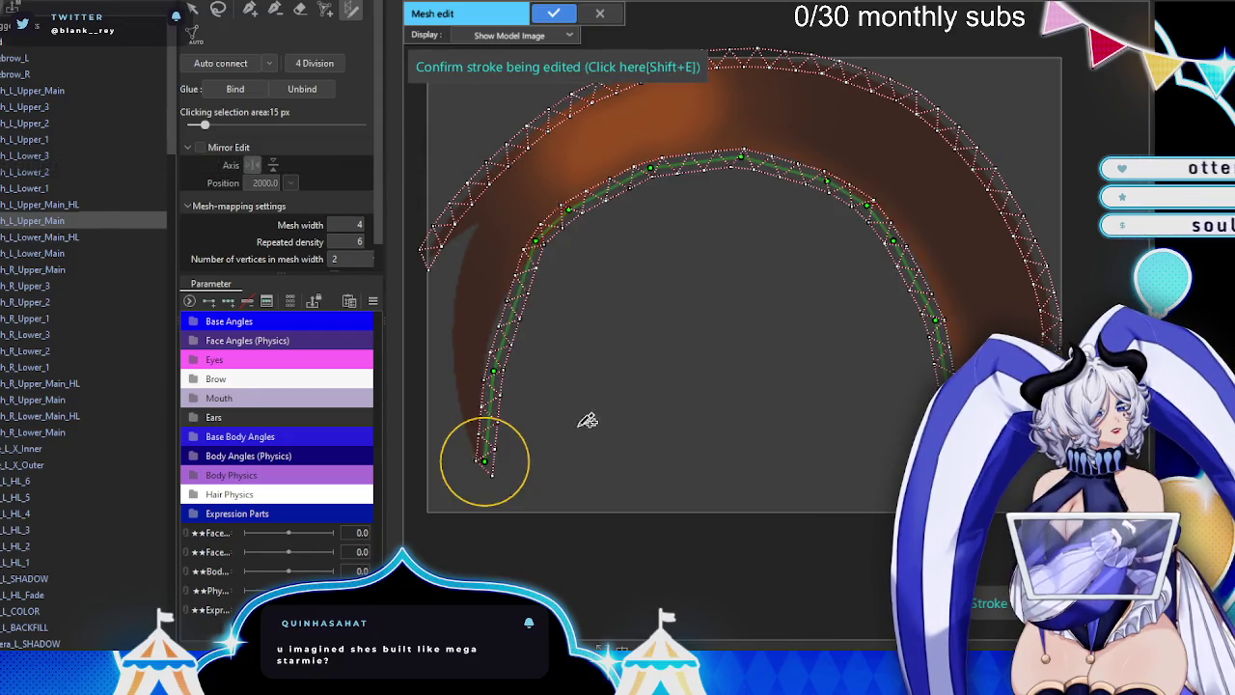
- Pull the strip's tail onto the lash tip and bend its upper part inward
scroll(473, 483, up, 2)
scroll(577, 473, up, 3)
drag(576, 499, 564, 507)
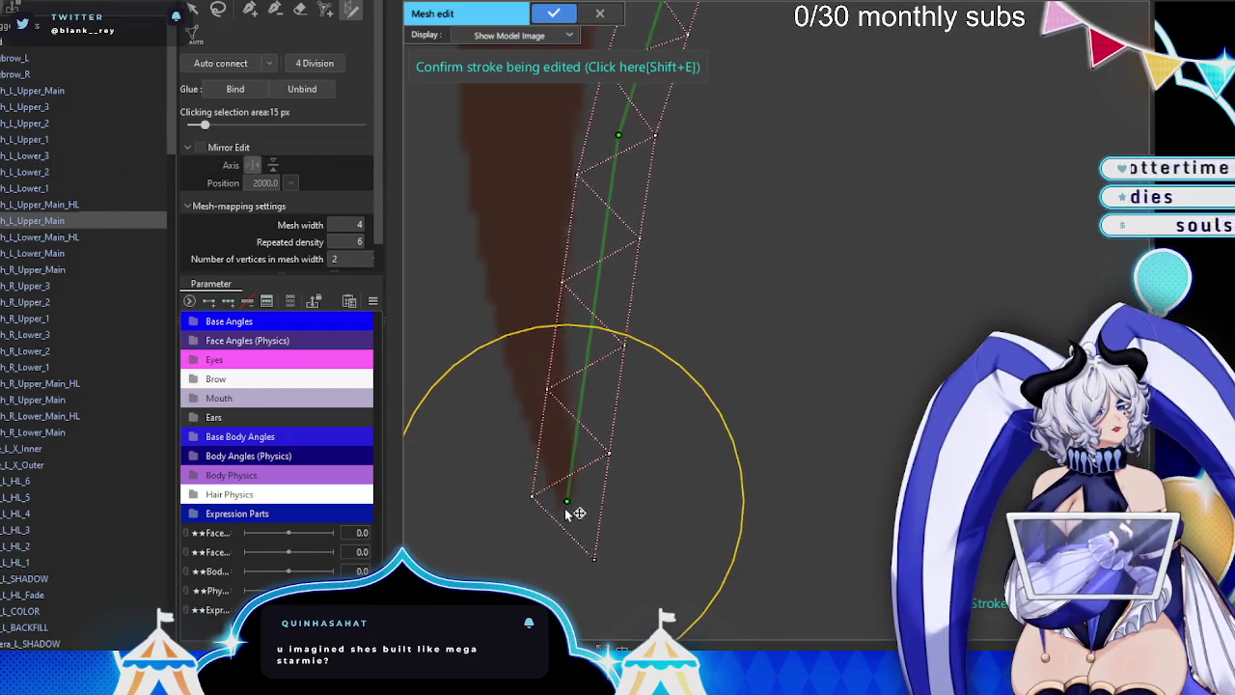
drag(587, 430, 579, 405)
drag(615, 174, 585, 124)
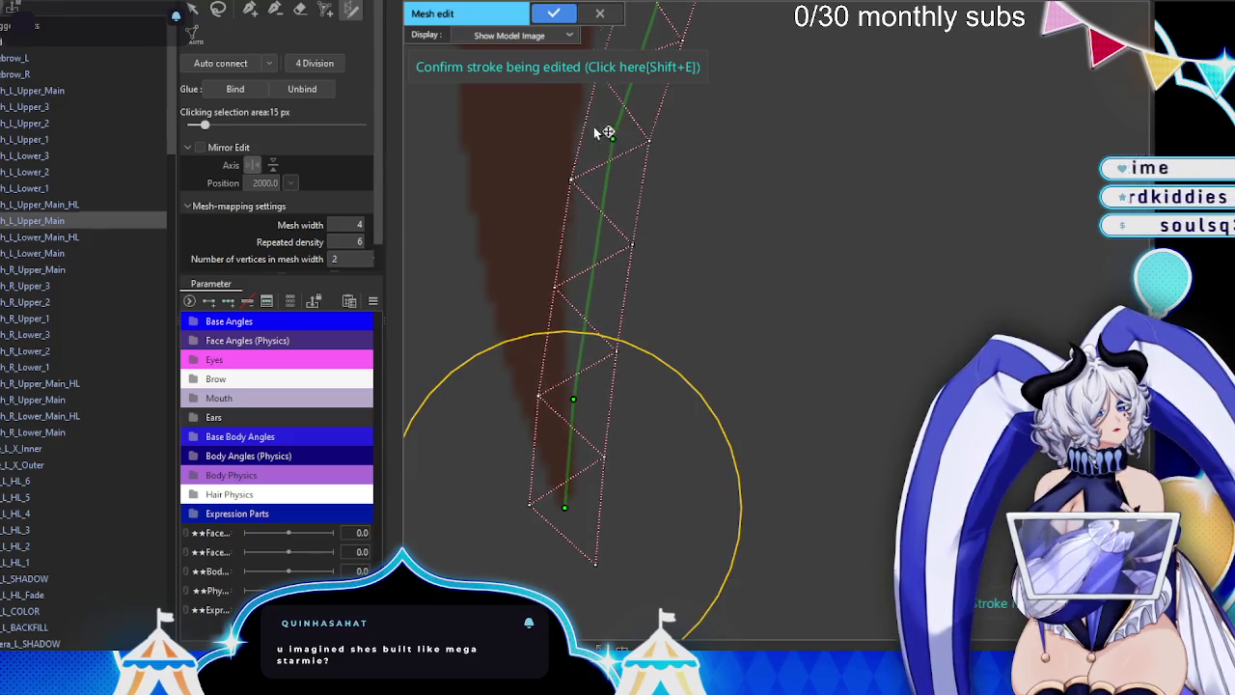
drag(585, 271, 569, 275)
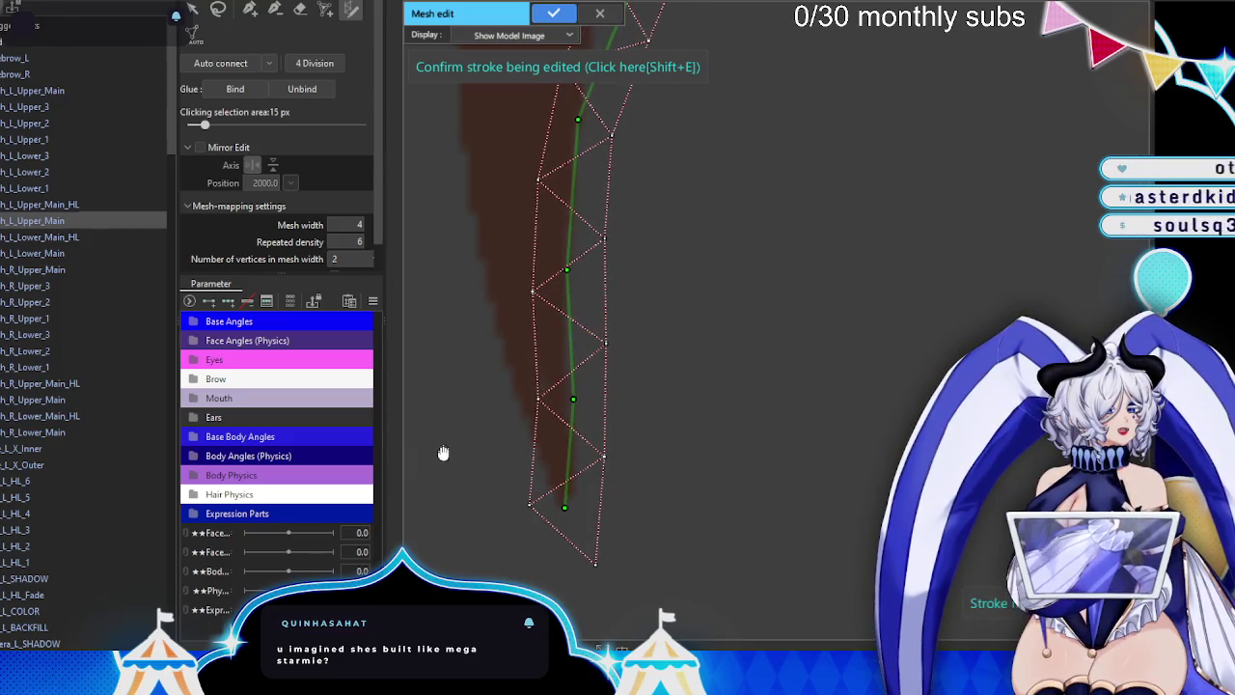
mouse_move(443, 453)
mouse_down()
mouse_move(577, 289)
mouse_move(538, 333)
mouse_move(578, 401)
mouse_up()
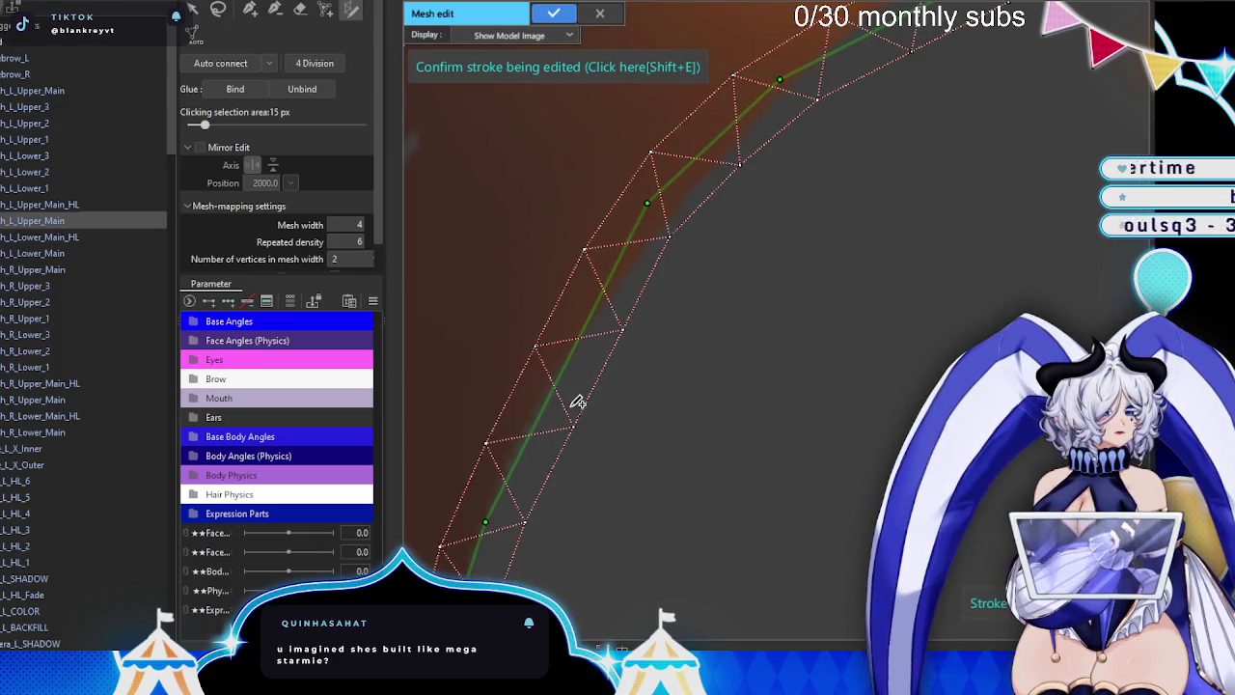
- Add a control point and nudge the upper points onto the lash edge
drag(545, 420, 555, 376)
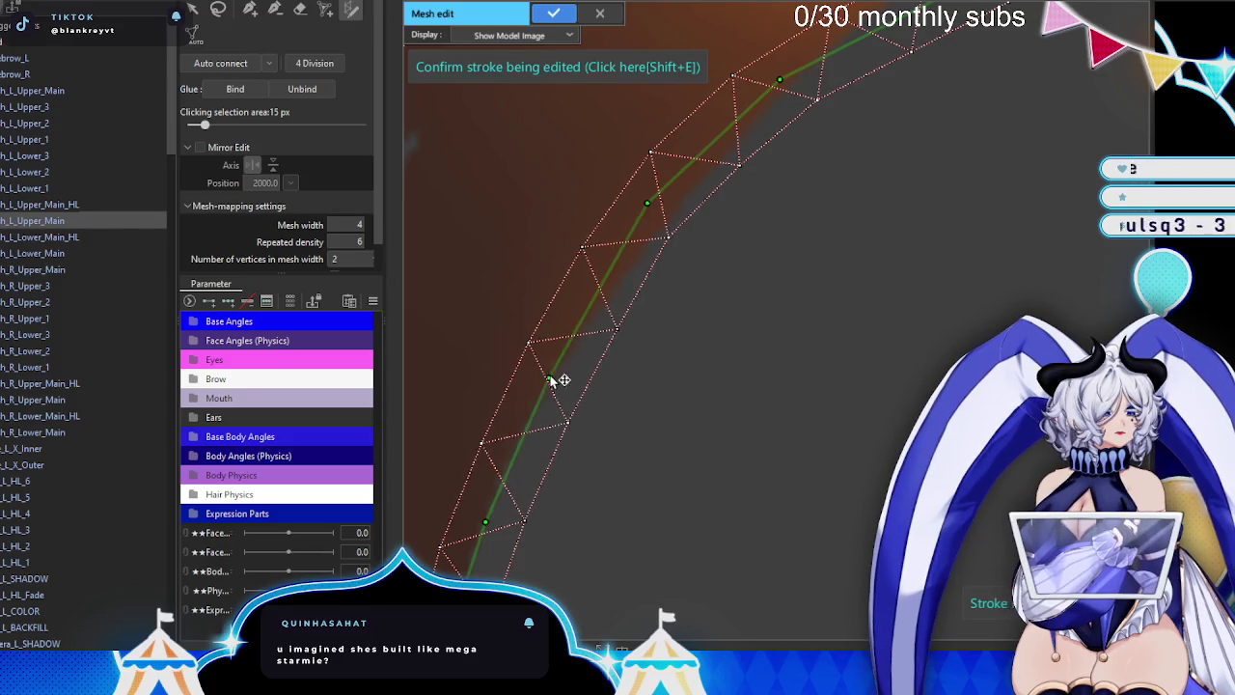
drag(659, 208, 676, 214)
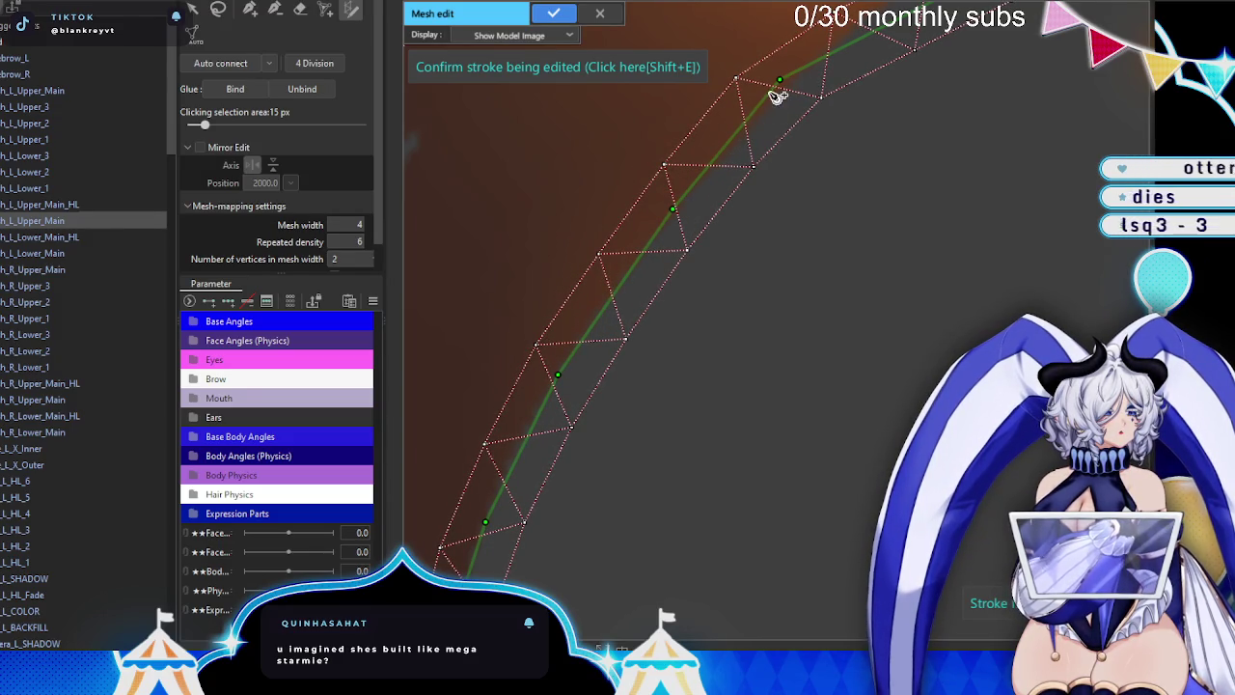
drag(778, 83, 790, 86)
scroll(612, 436, down, 3)
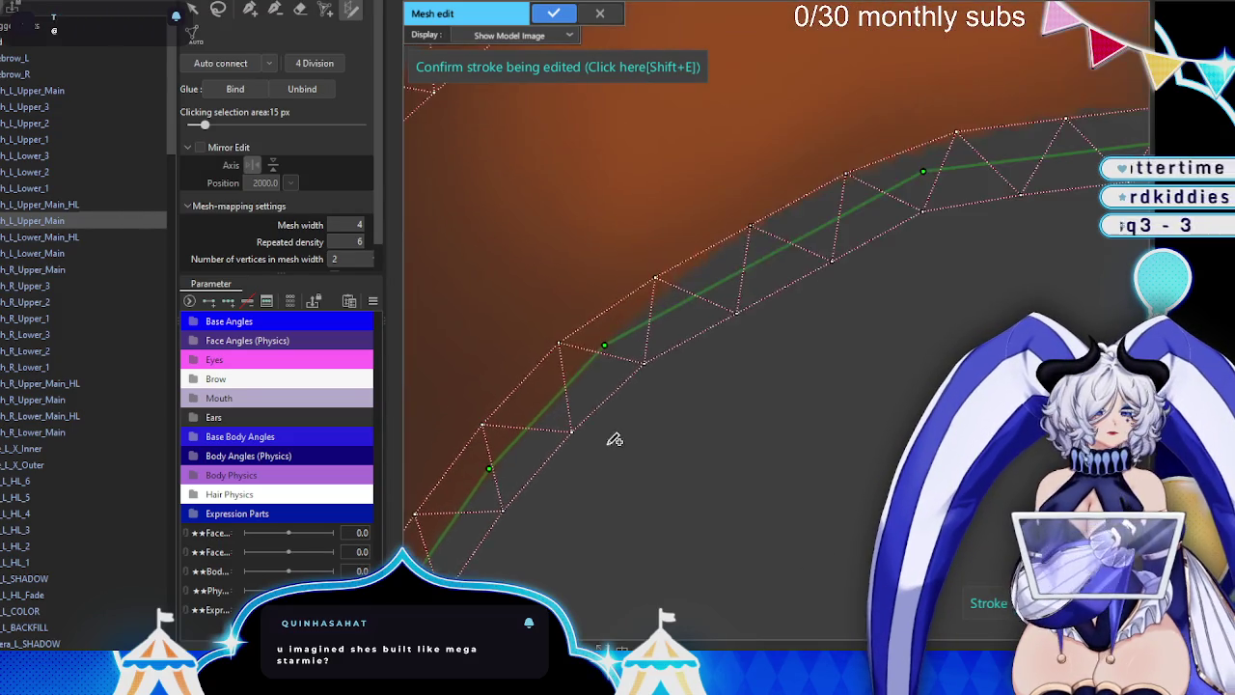
scroll(650, 402, down, 2)
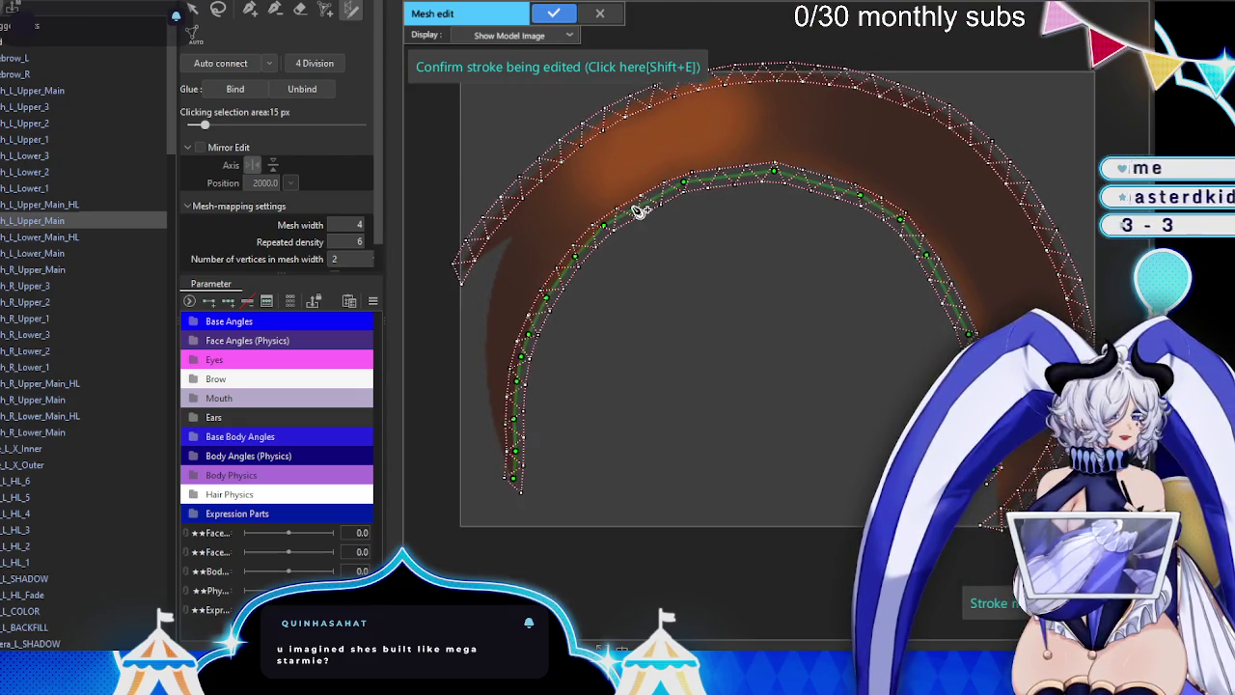
- Raise the stroke's control points along the top of the lash arc
scroll(637, 212, up, 2)
scroll(638, 226, up, 2)
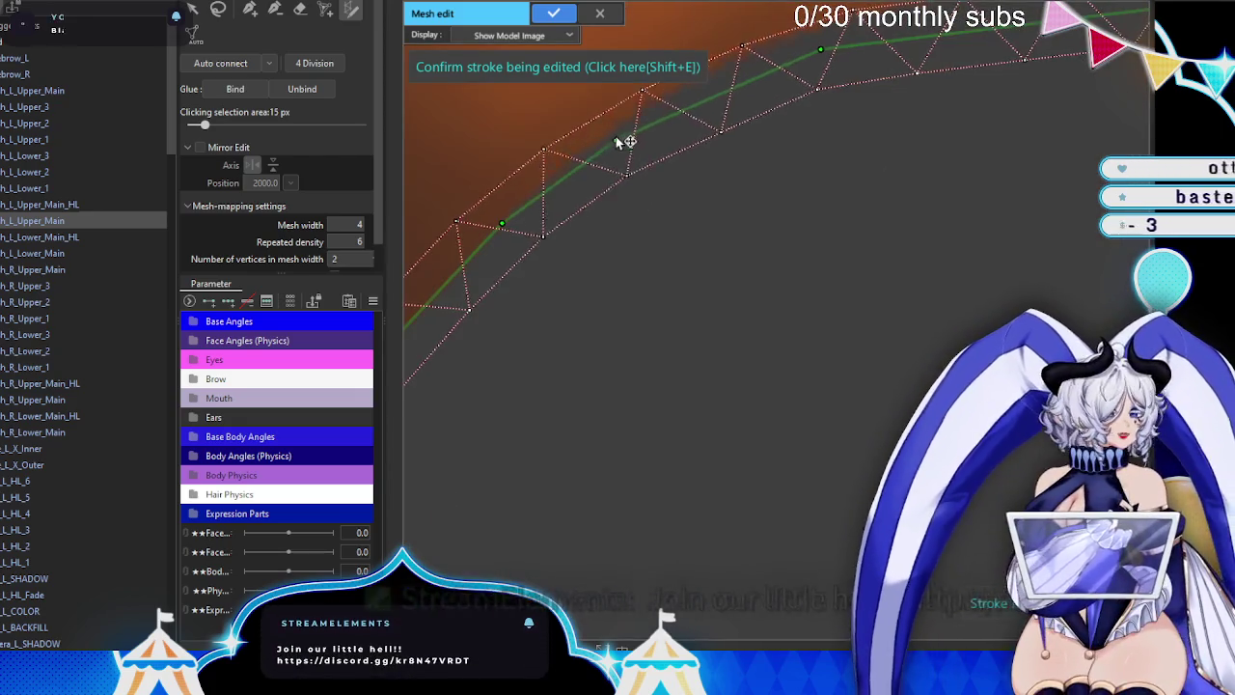
scroll(750, 100, up, 2)
scroll(639, 235, down, 2)
scroll(729, 207, down, 3)
scroll(772, 212, up, 3)
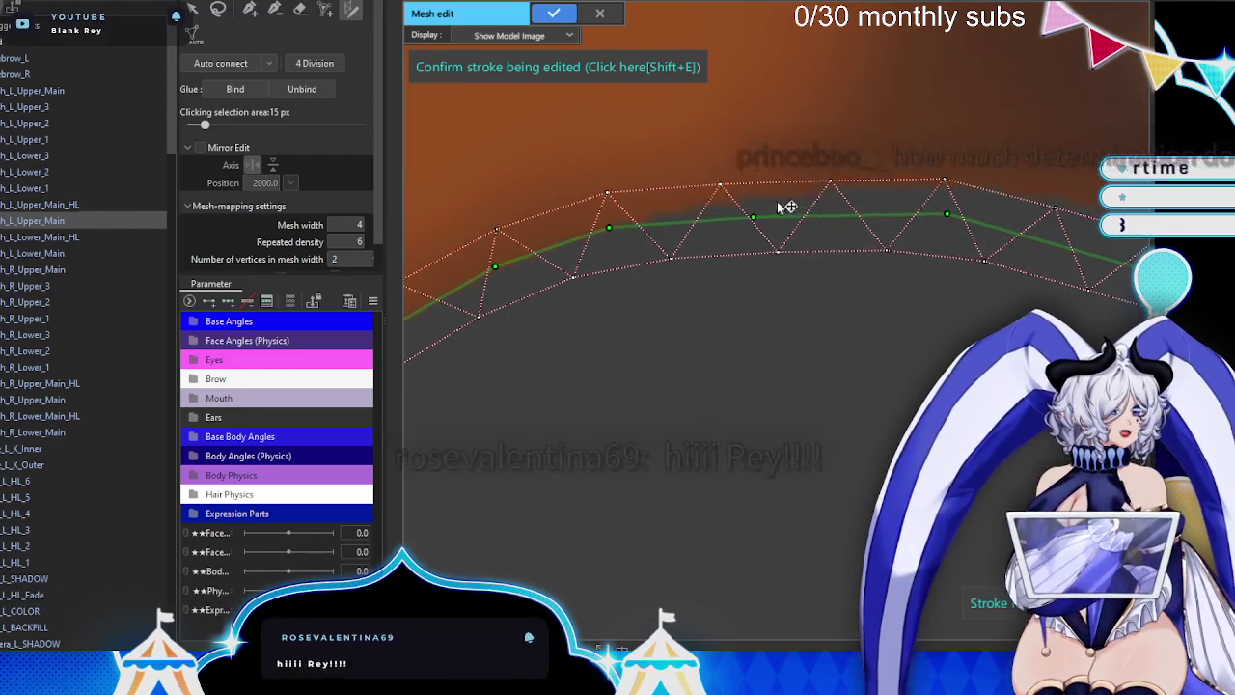
drag(778, 201, 786, 198)
mouse_move(947, 212)
mouse_down()
mouse_move(1030, 198)
mouse_move(728, 277)
mouse_move(791, 274)
mouse_up()
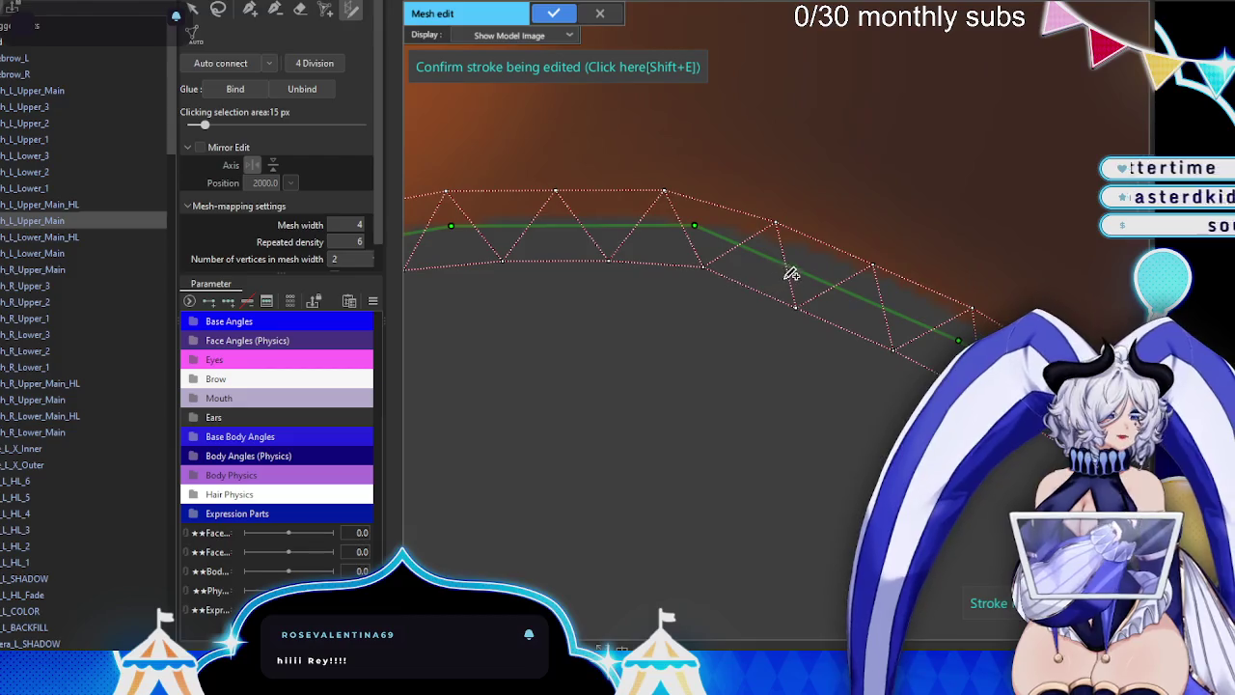
- Add points so the arc bulges upward and bend the right part upward
drag(565, 225, 563, 214)
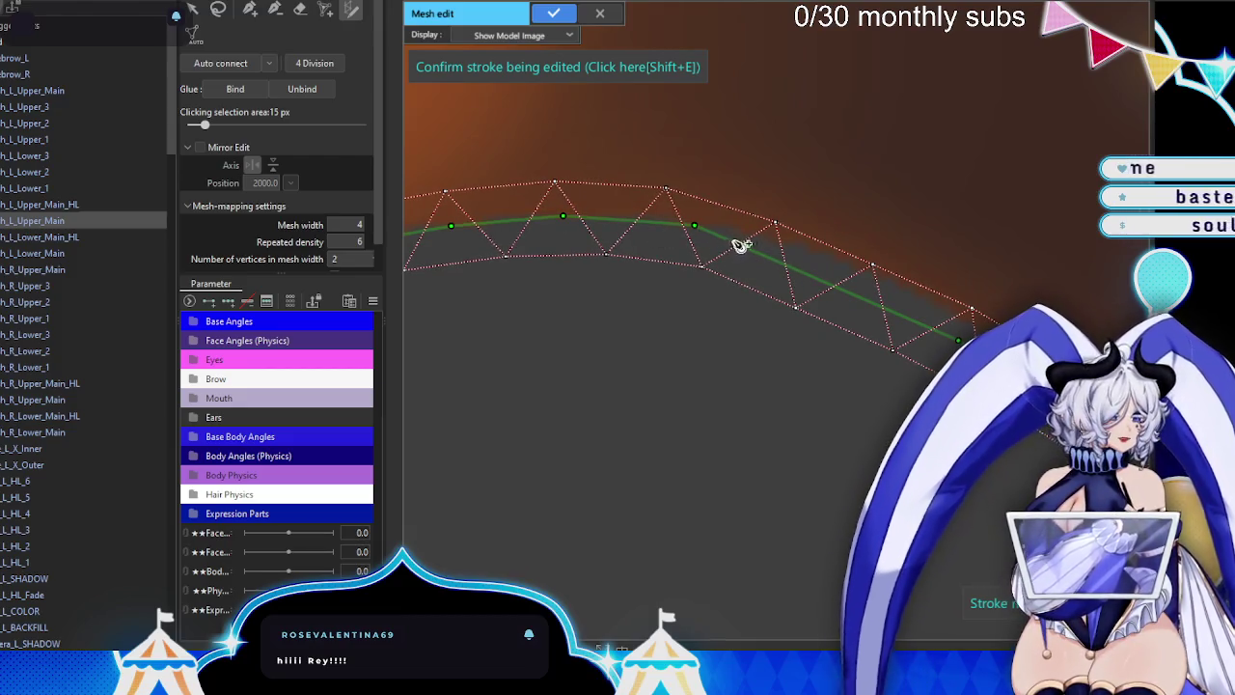
drag(741, 244, 829, 253)
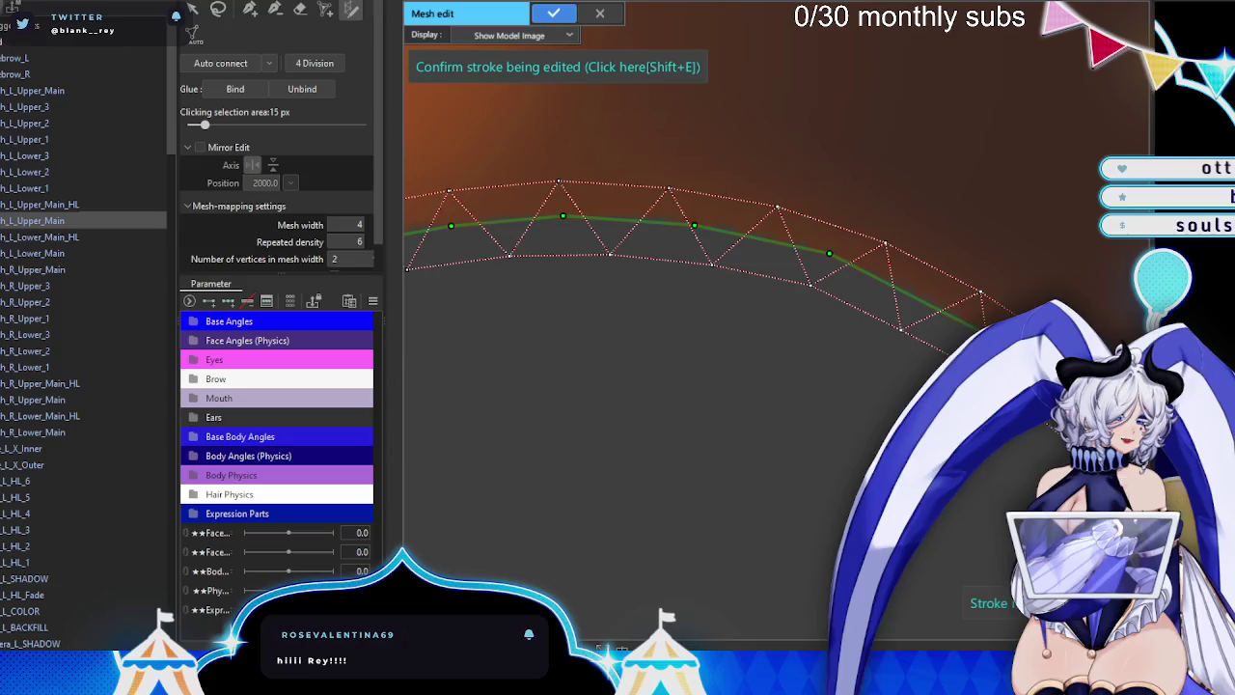
scroll(678, 204, up, 1)
scroll(822, 292, up, 1)
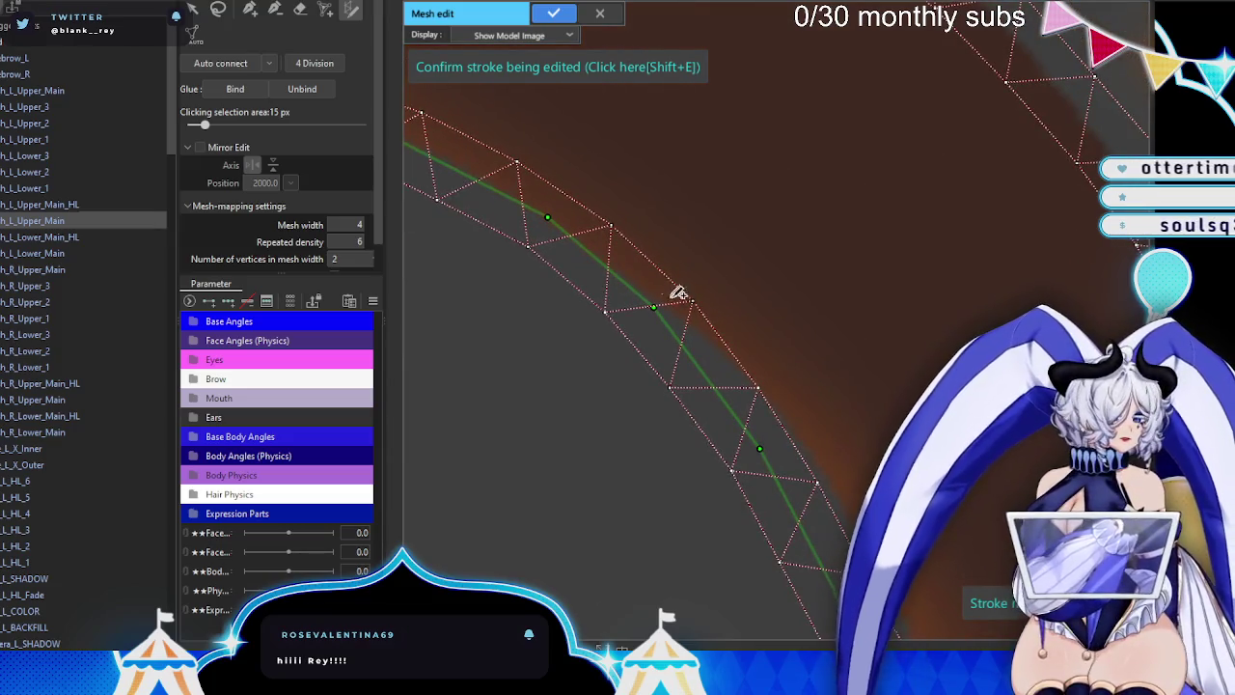
scroll(680, 325, up, 1)
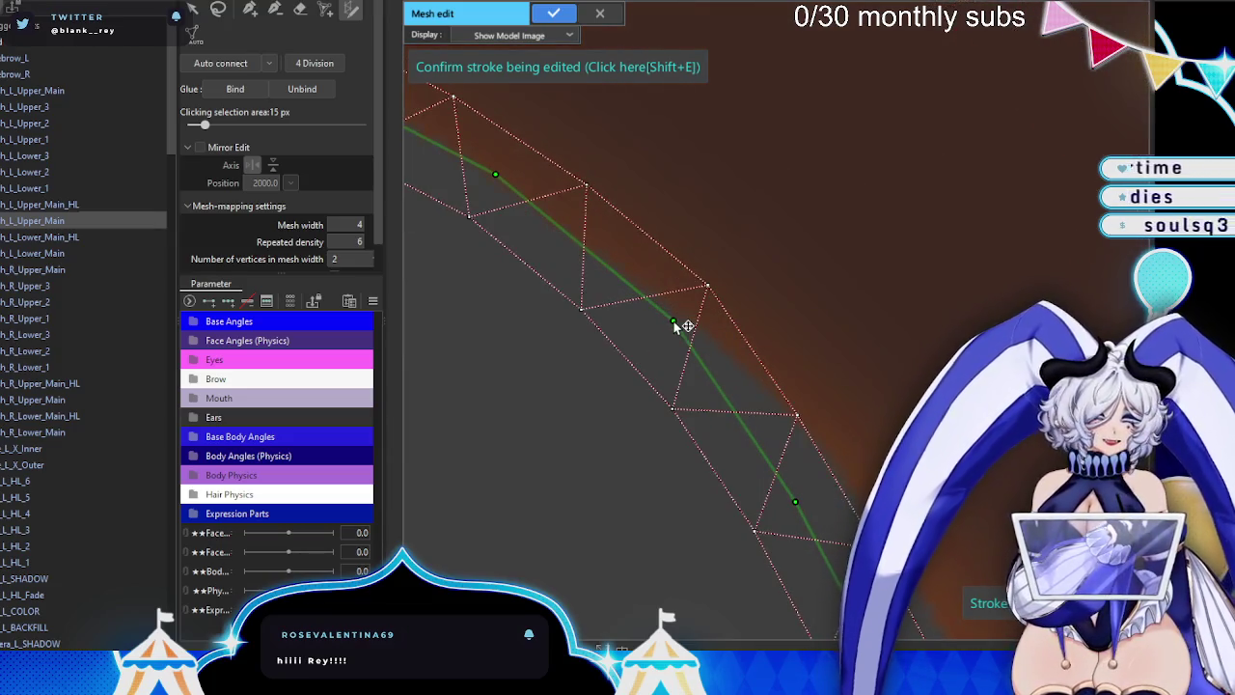
drag(795, 503, 781, 402)
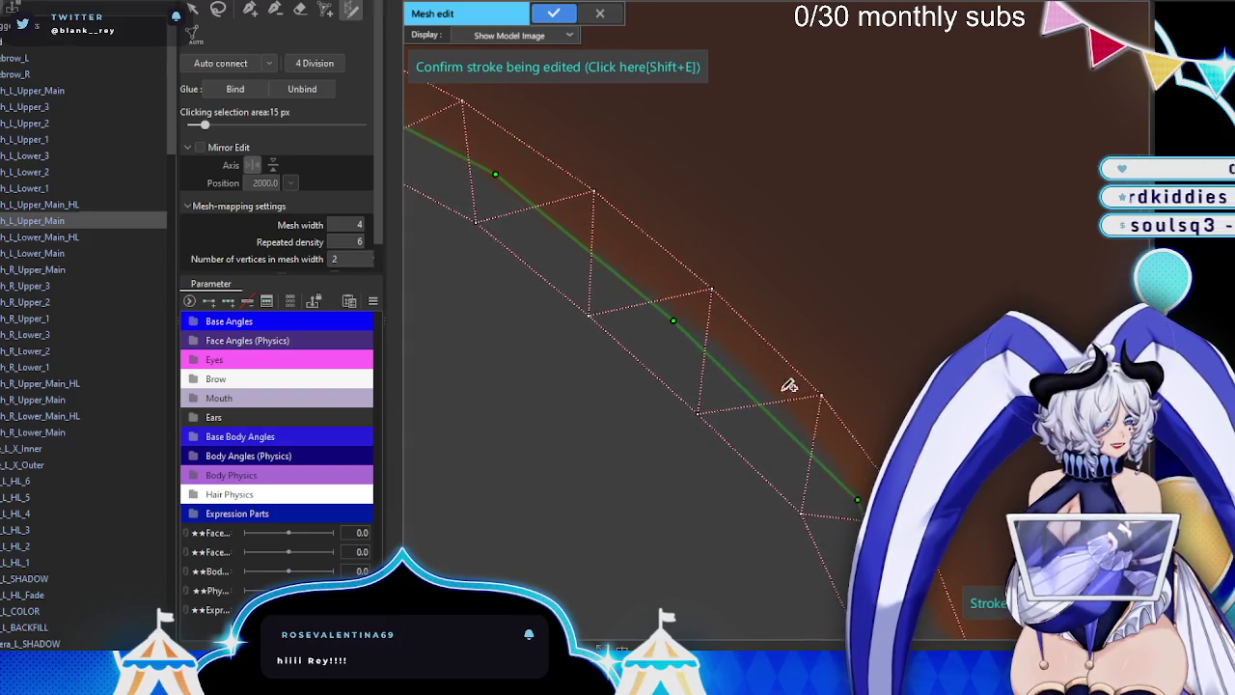
drag(866, 426, 553, 202)
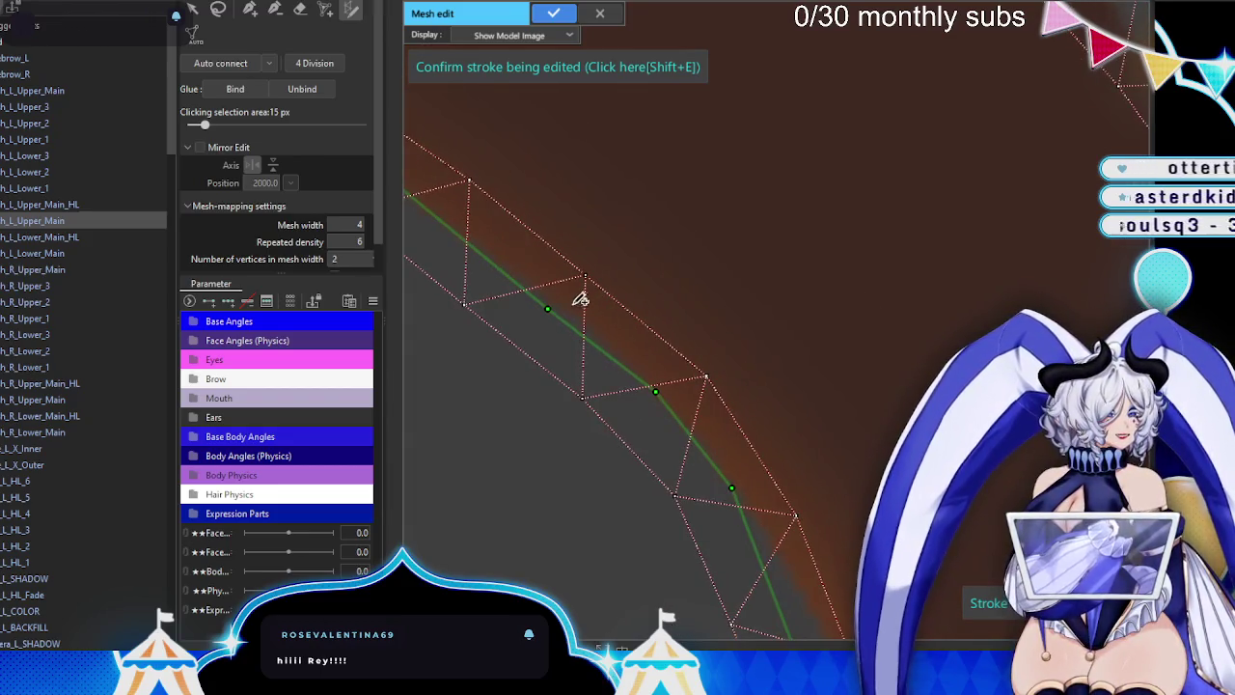
- Add points down the right side and fit the control point onto the lash edge
scroll(537, 301, down, 2)
scroll(519, 141, up, 2)
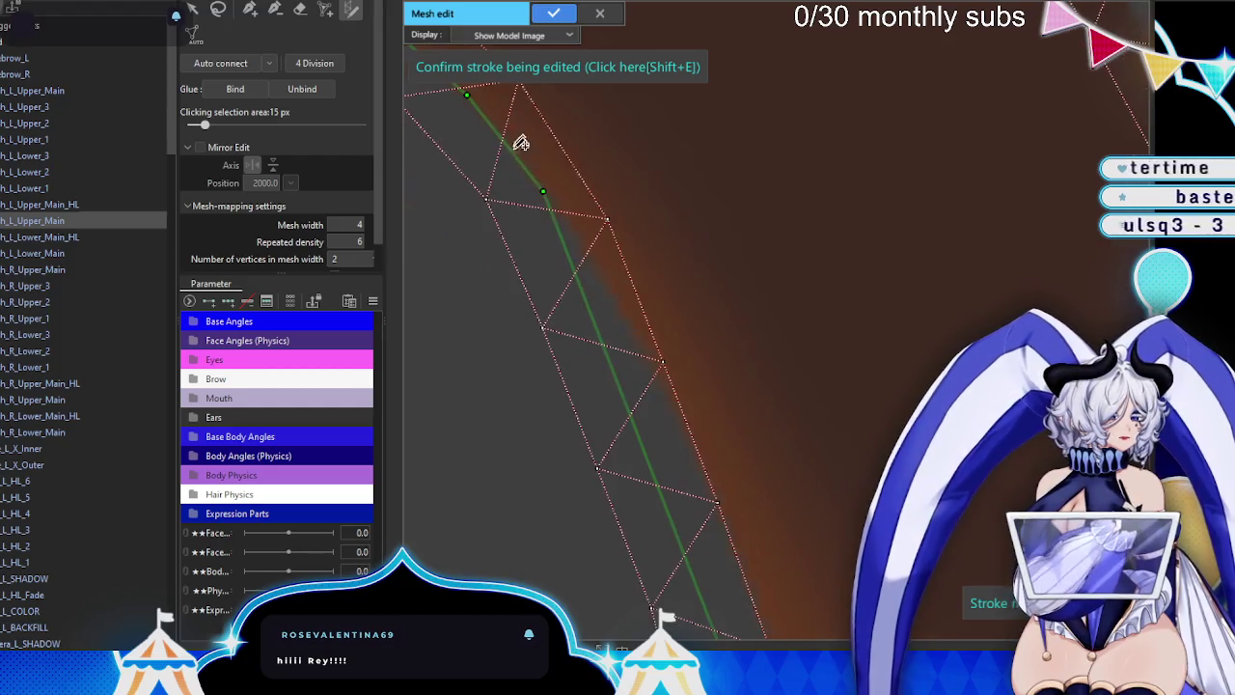
drag(591, 286, 642, 341)
mouse_move(669, 409)
mouse_down()
mouse_move(733, 550)
mouse_move(598, 251)
mouse_up()
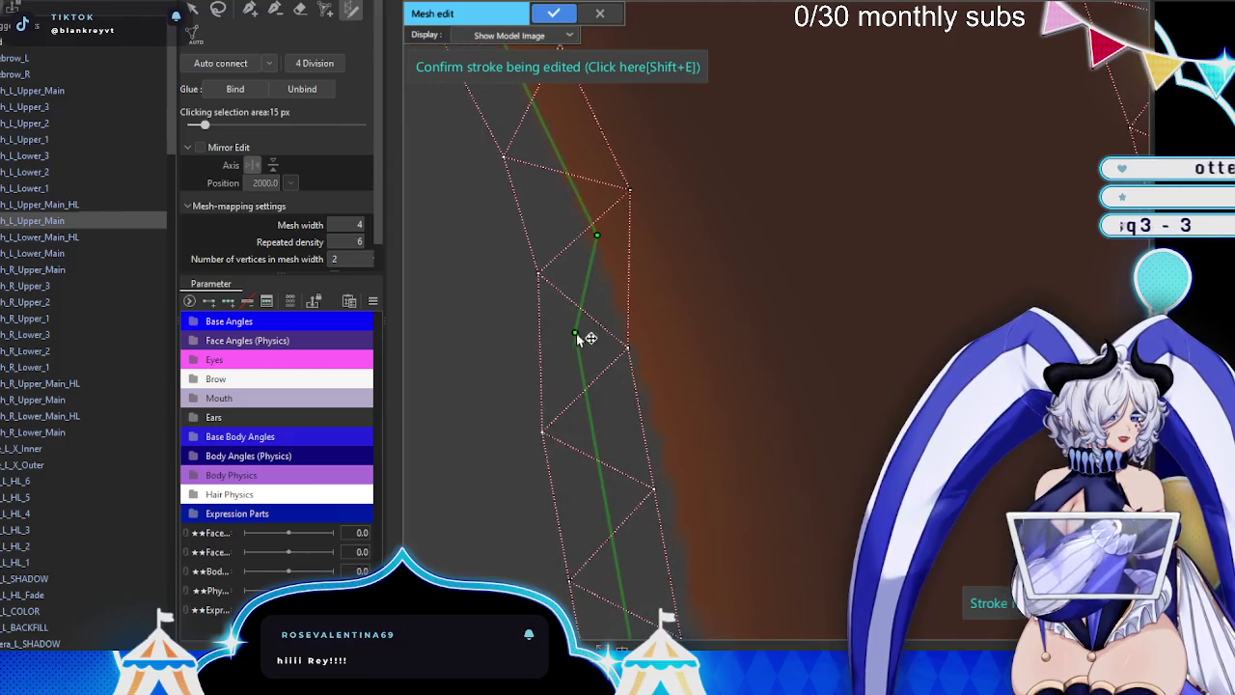
drag(577, 333, 658, 440)
mouse_move(637, 364)
mouse_down()
mouse_move(687, 429)
mouse_move(684, 235)
mouse_up()
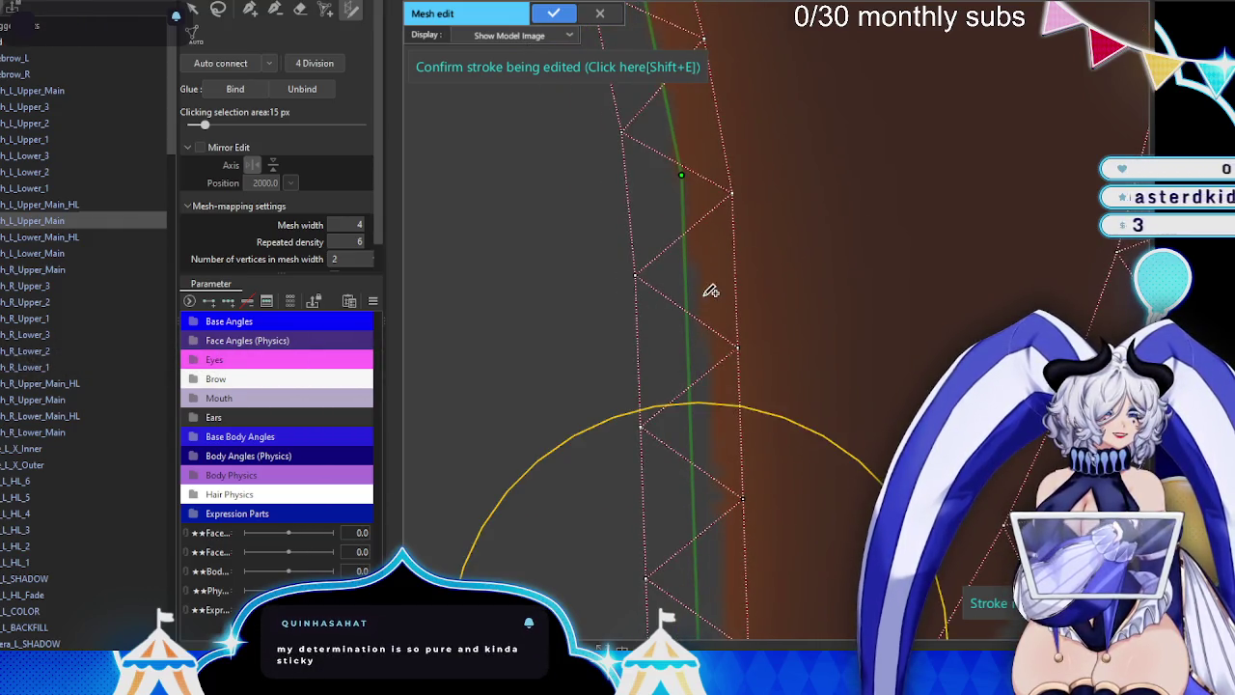
drag(723, 433, 686, 261)
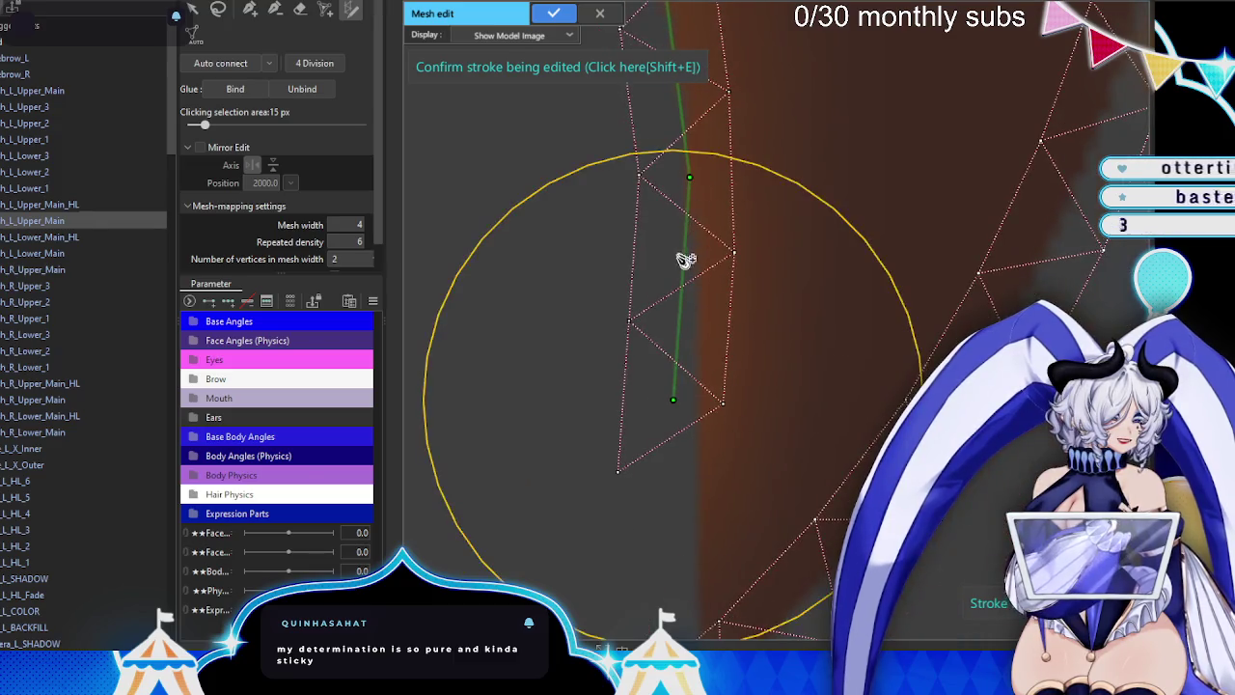